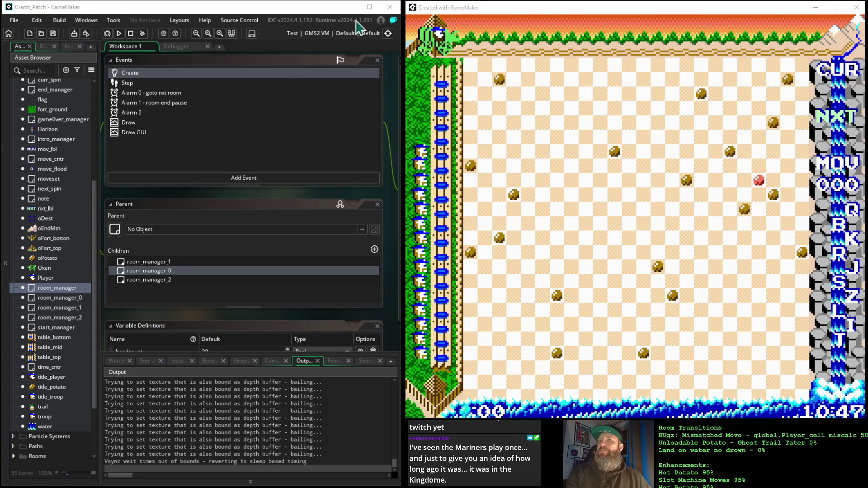
- Return focus to the GameMaker IDE while the test build runs its level
{"action": "left_click", "coordinate": [440, 14]}
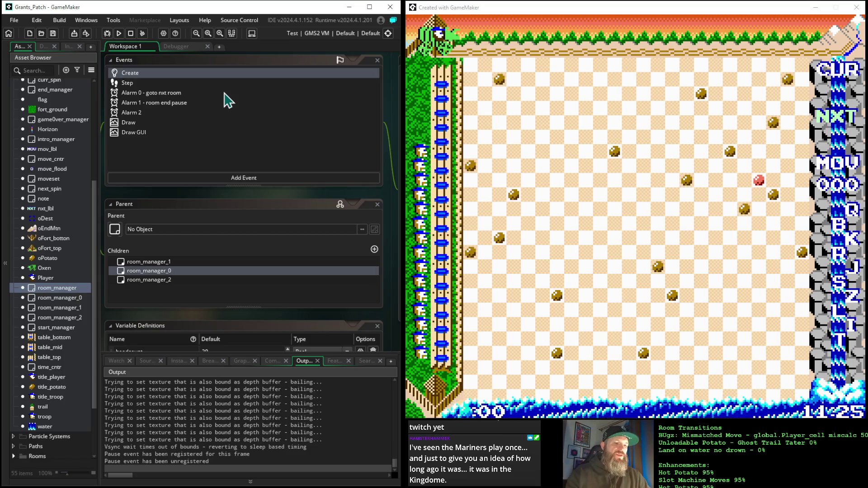
- Refocus the running game window so it logs the pause being registered and unregistered
{"action": "left_click", "coordinate": [459, 9]}
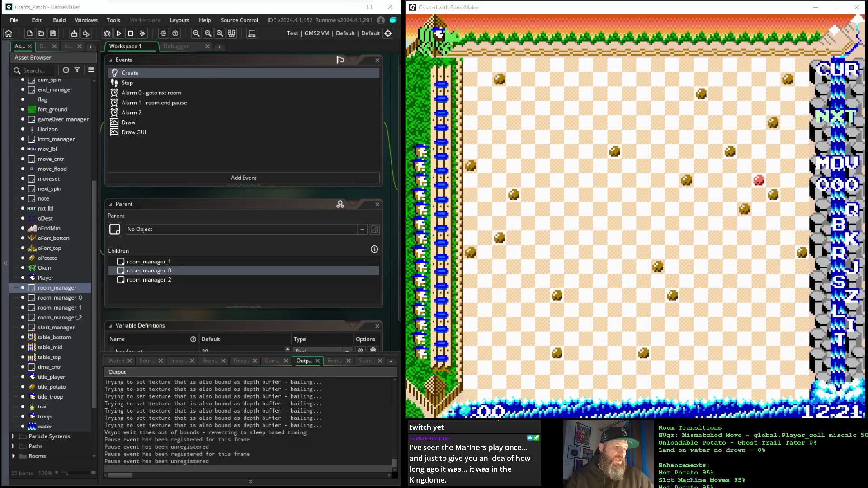
{"action": "key", "text": "alt+Tab"}
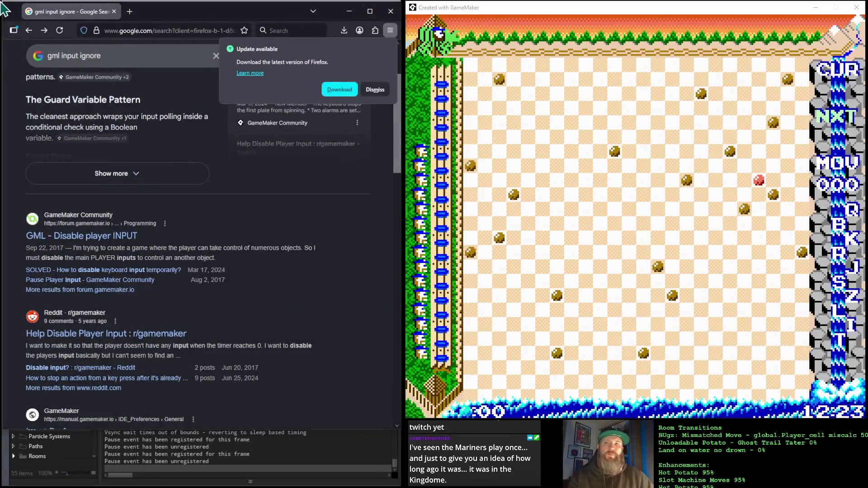
{"action": "key", "text": "alt+Tab"}
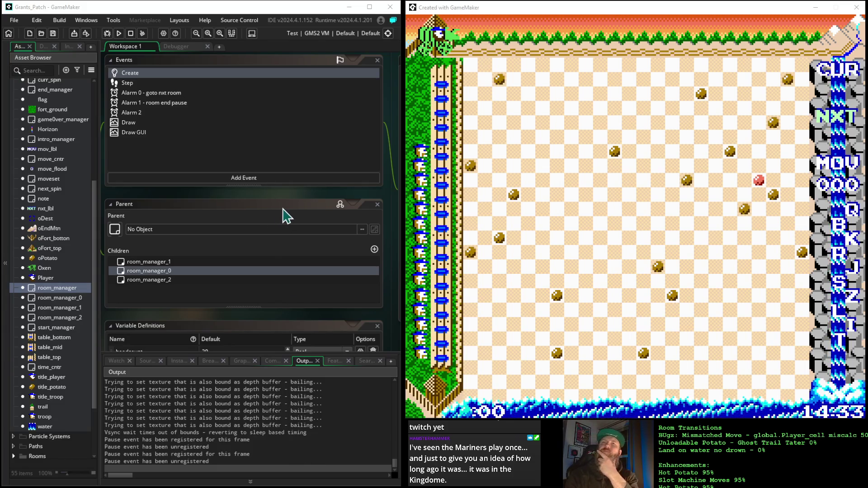
- Open the room_manager object editor and bring its Draw event code into view
{"action": "left_click", "coordinate": [71, 298]}
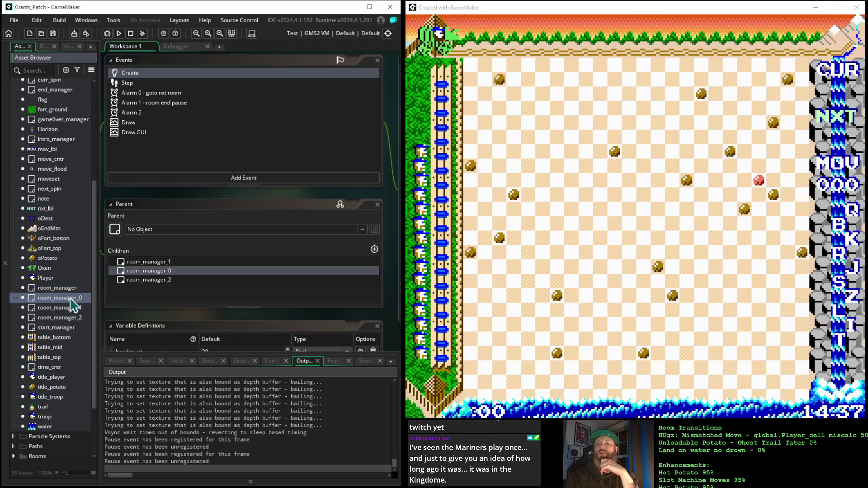
{"action": "left_click", "coordinate": [72, 291]}
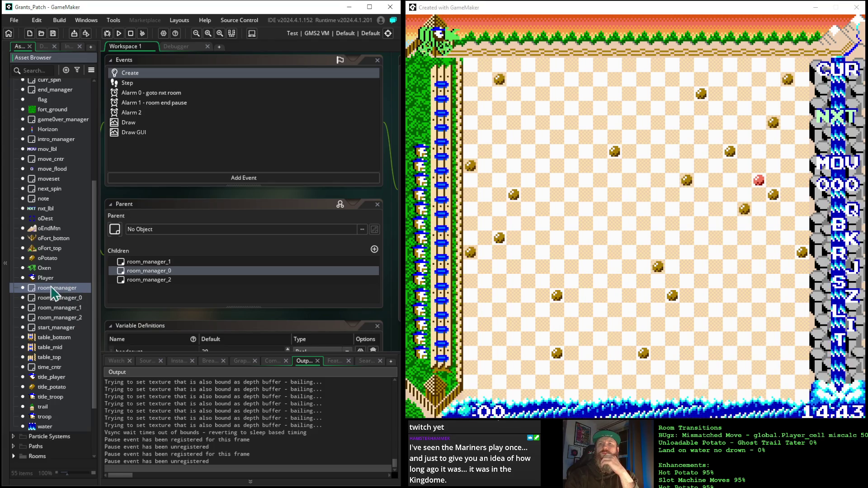
{"action": "double_click", "coordinate": [52, 291]}
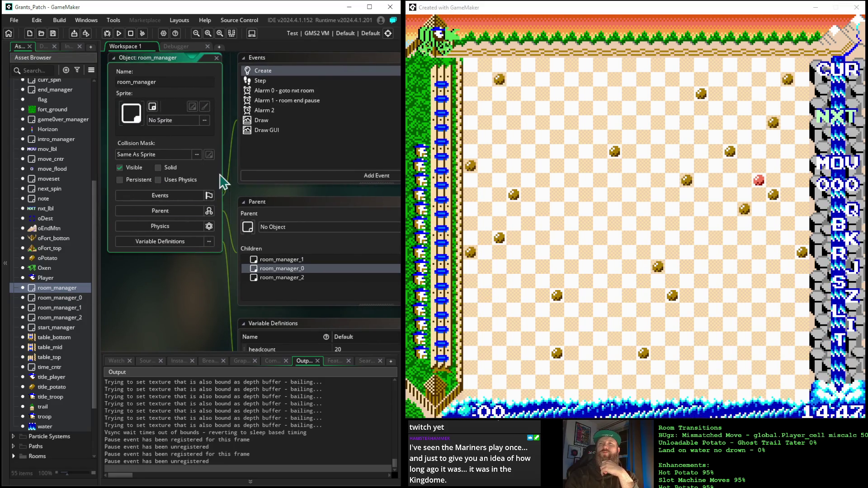
{"action": "left_click", "coordinate": [265, 122]}
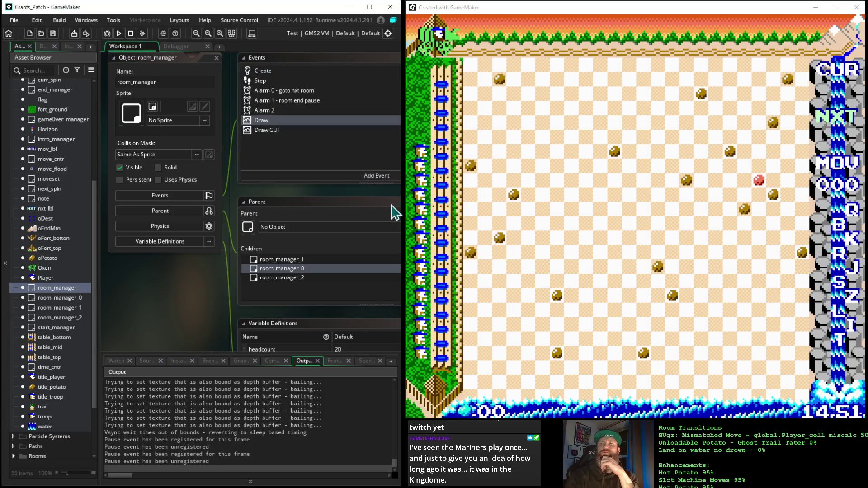
{"action": "mouse_move", "coordinate": [387, 199]}
{"action": "left_mouse_down"}
{"action": "mouse_move", "coordinate": [170, 189]}
{"action": "mouse_move", "coordinate": [127, 173]}
{"action": "mouse_move", "coordinate": [248, 182]}
{"action": "left_mouse_up"}
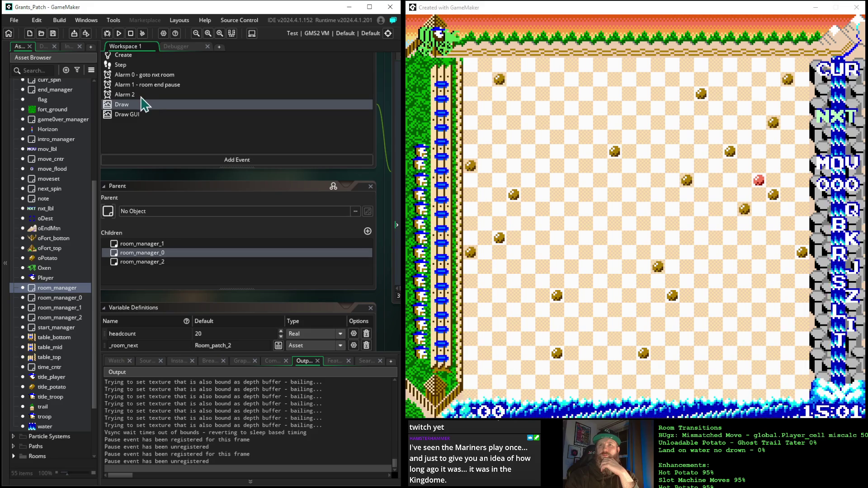
{"action": "mouse_move", "coordinate": [267, 184]}
{"action": "left_mouse_down"}
{"action": "mouse_move", "coordinate": [159, 182]}
{"action": "mouse_move", "coordinate": [91, 207]}
{"action": "mouse_move", "coordinate": [163, 216]}
{"action": "mouse_move", "coordinate": [97, 227]}
{"action": "left_mouse_up"}
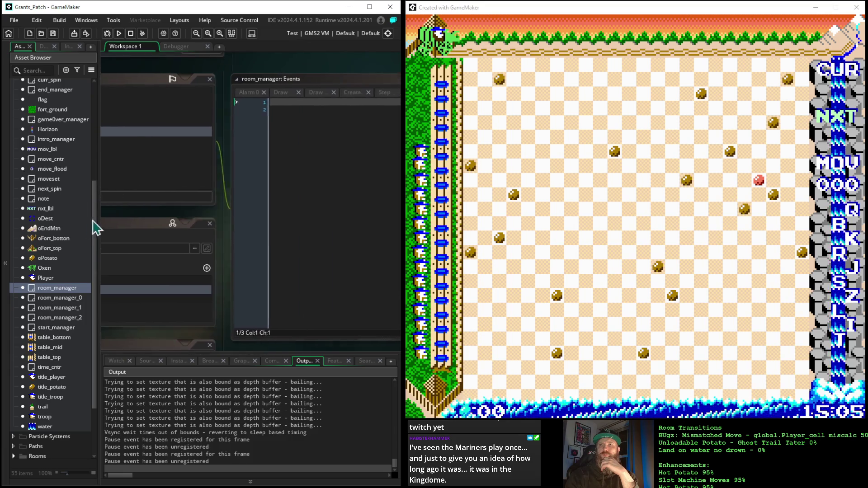
{"action": "left_click", "coordinate": [230, 114]}
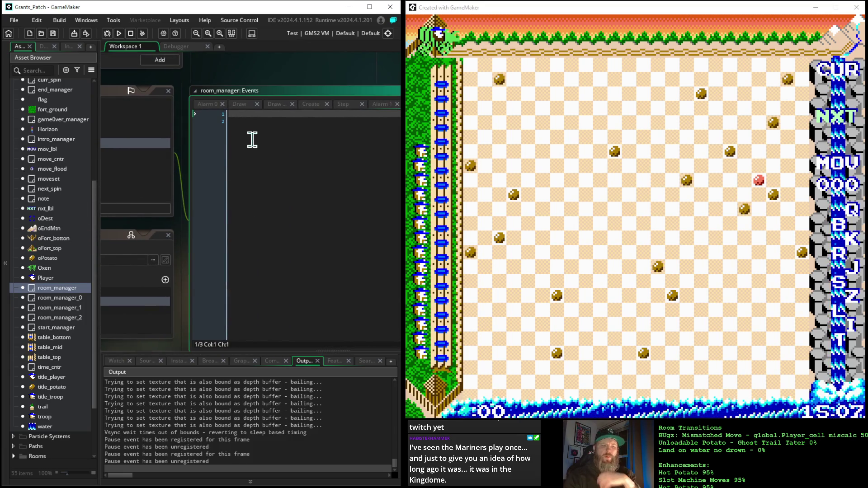
{"action": "type", "text": "// @"}
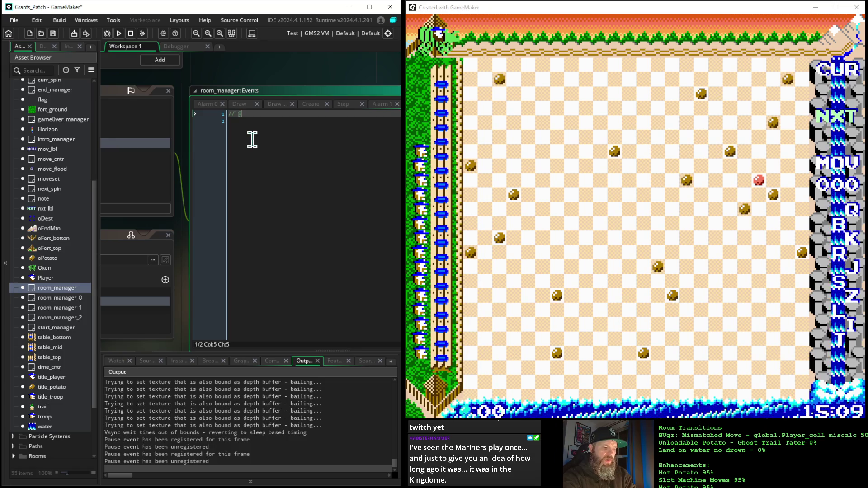
{"action": "type", "text": "description dro"}
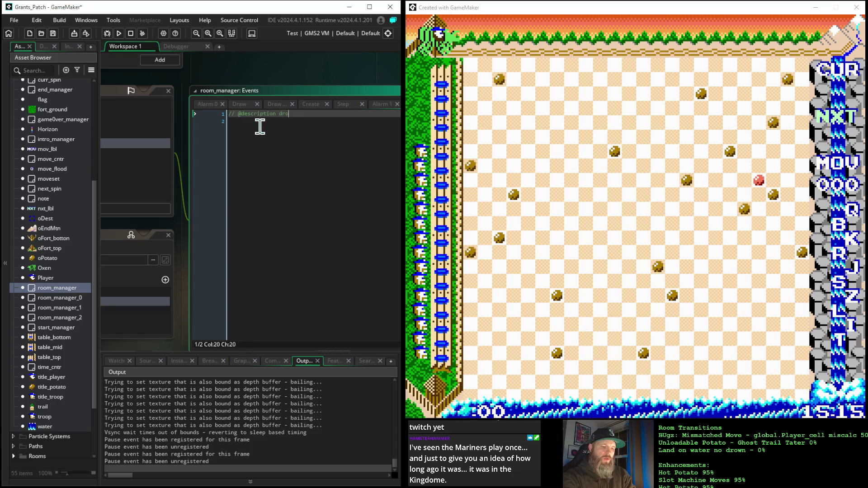
{"action": "type", "text": "p pause"}
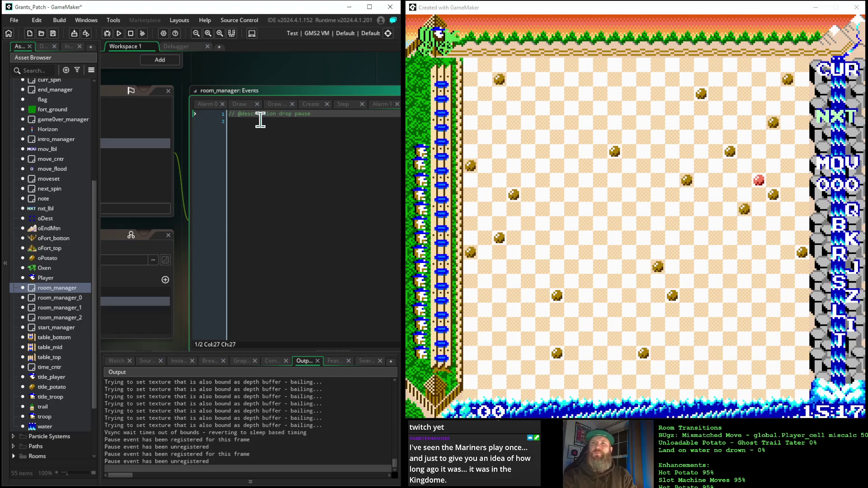
{"action": "left_click", "coordinate": [124, 161]}
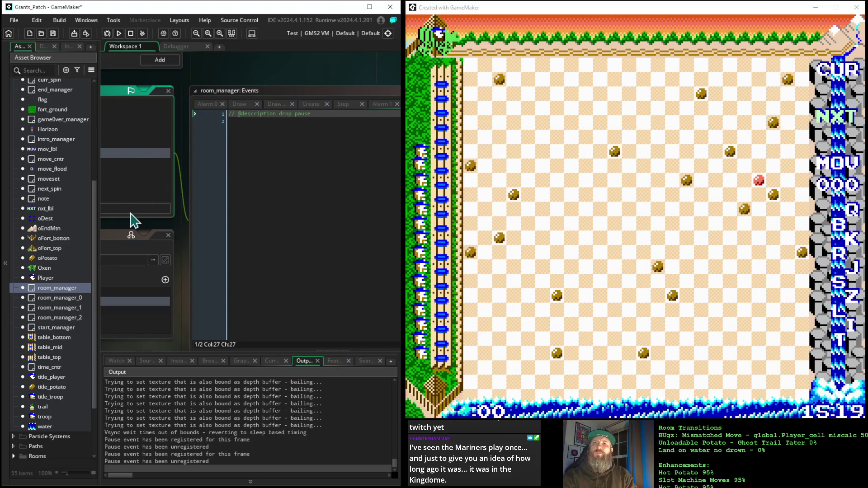
{"action": "mouse_move", "coordinate": [145, 202]}
{"action": "left_mouse_down"}
{"action": "mouse_move", "coordinate": [358, 219]}
{"action": "mouse_move", "coordinate": [158, 204]}
{"action": "left_mouse_up"}
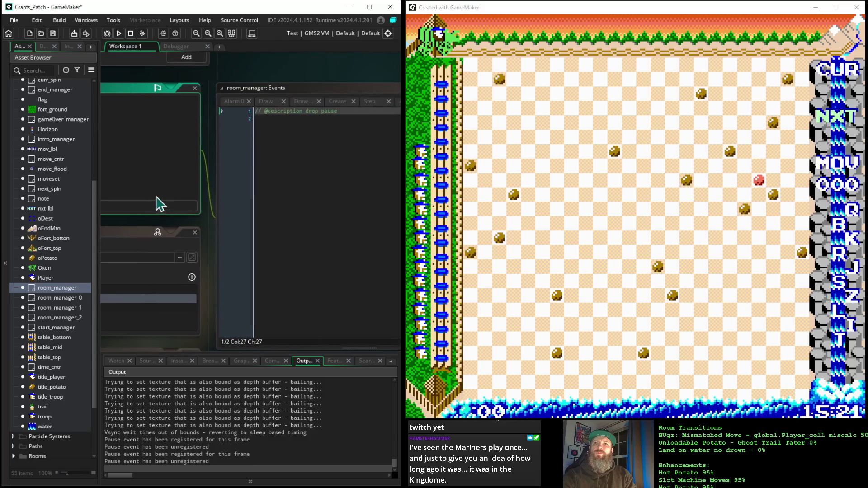
{"action": "left_click", "coordinate": [272, 209]}
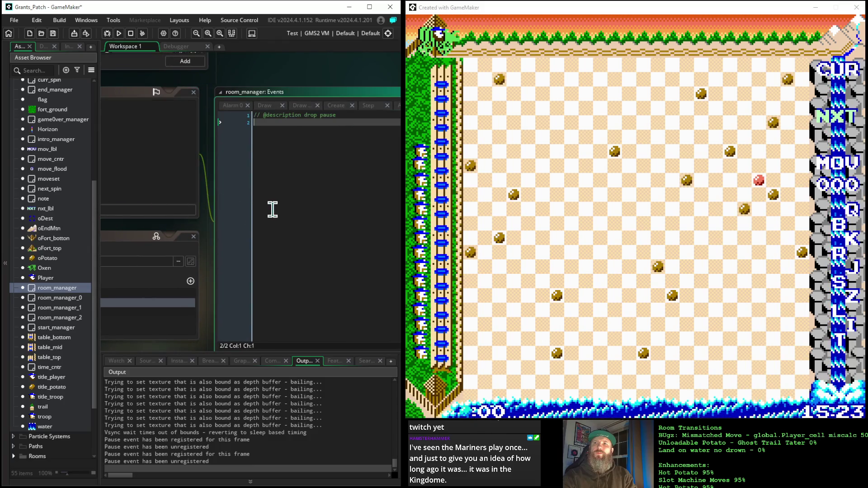
{"action": "mouse_move", "coordinate": [132, 179]}
{"action": "left_mouse_down"}
{"action": "mouse_move", "coordinate": [364, 188]}
{"action": "mouse_move", "coordinate": [296, 176]}
{"action": "left_mouse_up"}
{"action": "left_click", "coordinate": [125, 130]}
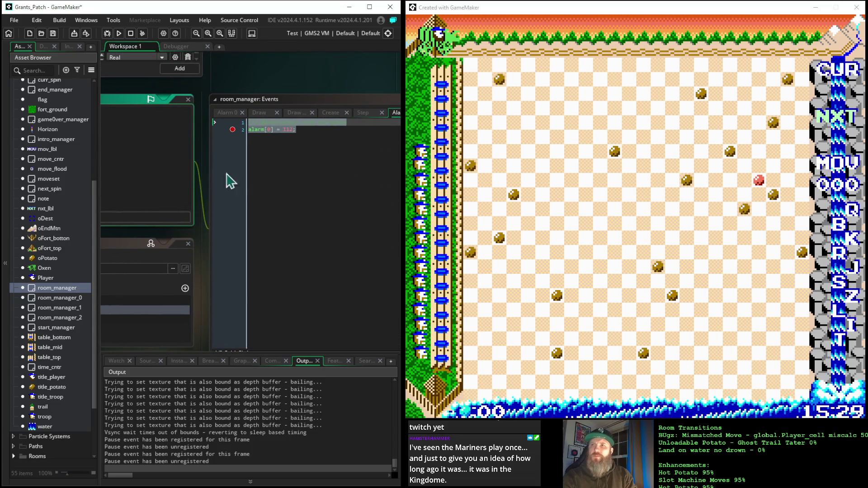
{"action": "left_click", "coordinate": [308, 169]}
{"action": "left_click_drag", "start_coordinate": [219, 194], "coordinate": [372, 208]}
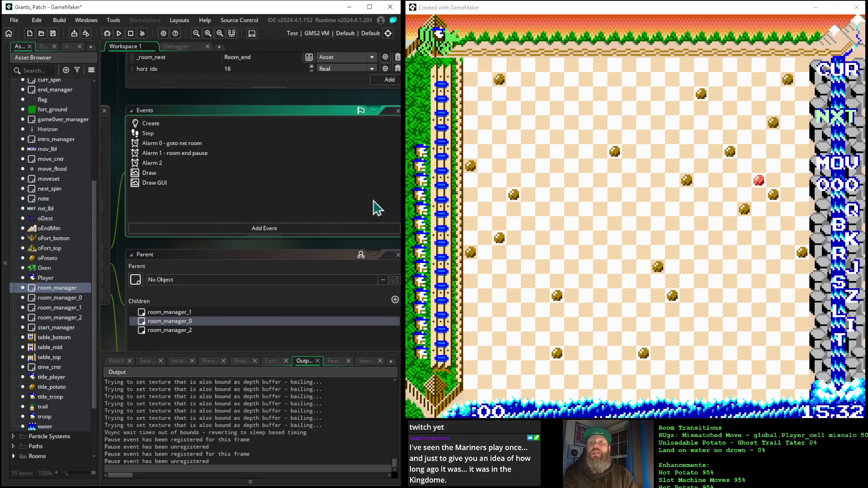
{"action": "left_click", "coordinate": [168, 164]}
{"action": "double_click", "coordinate": [307, 162]}
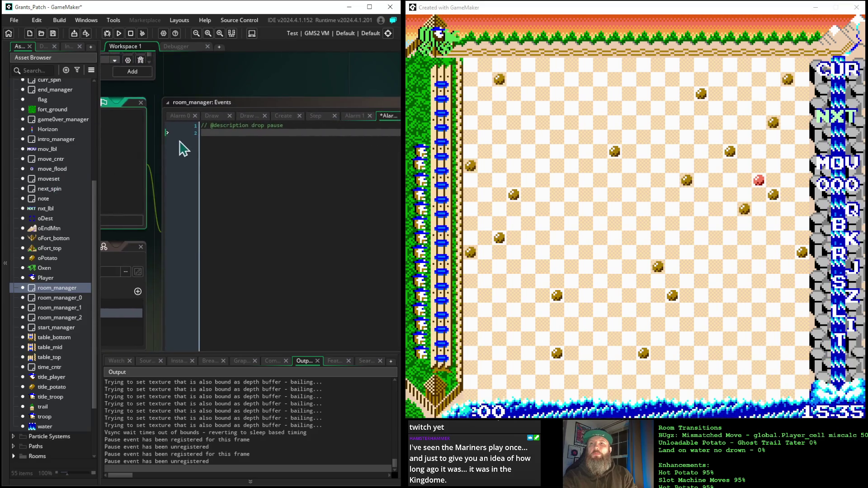
{"action": "left_click", "coordinate": [209, 127]}
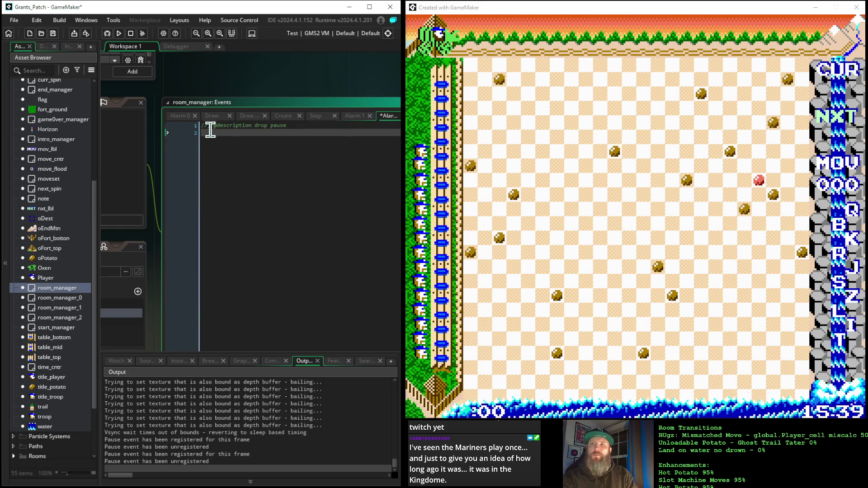
{"action": "key", "text": "BackSpace"}
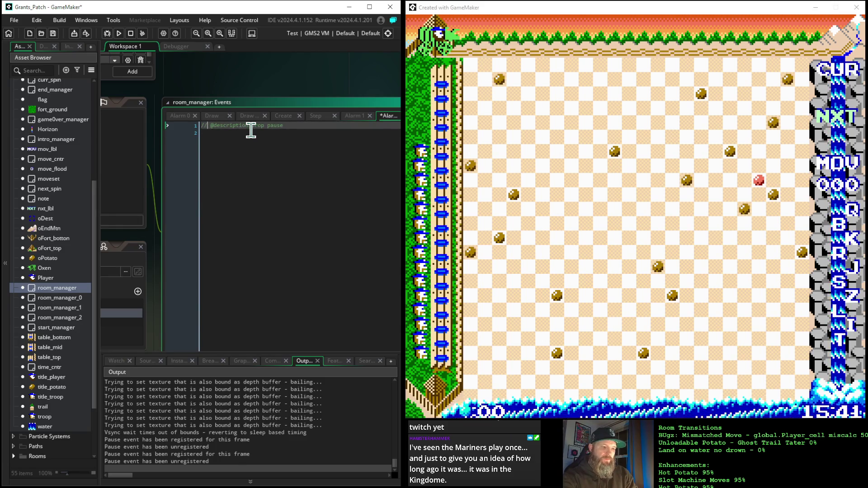
{"action": "key", "text": "Down"}
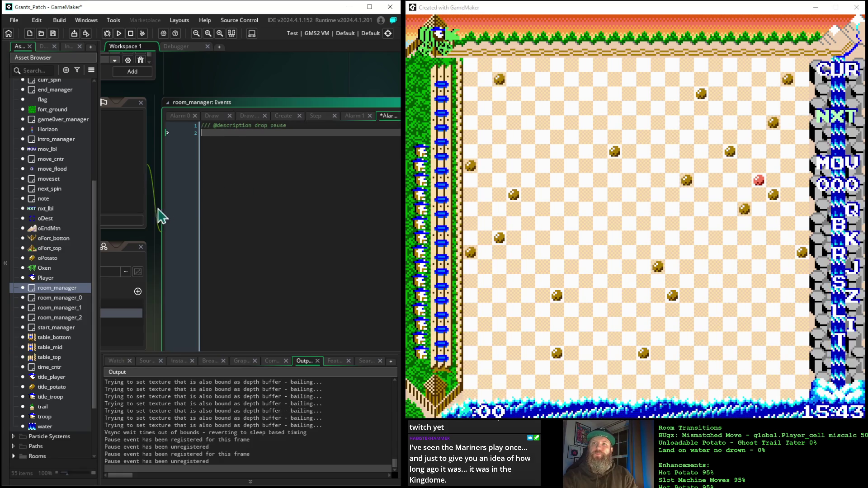
{"action": "left_click_drag", "start_coordinate": [142, 207], "coordinate": [393, 227]}
{"action": "mouse_move", "coordinate": [310, 223]}
{"action": "left_mouse_down"}
{"action": "mouse_move", "coordinate": [156, 210]}
{"action": "mouse_move", "coordinate": [46, 181]}
{"action": "mouse_move", "coordinate": [51, 174]}
{"action": "left_mouse_up"}
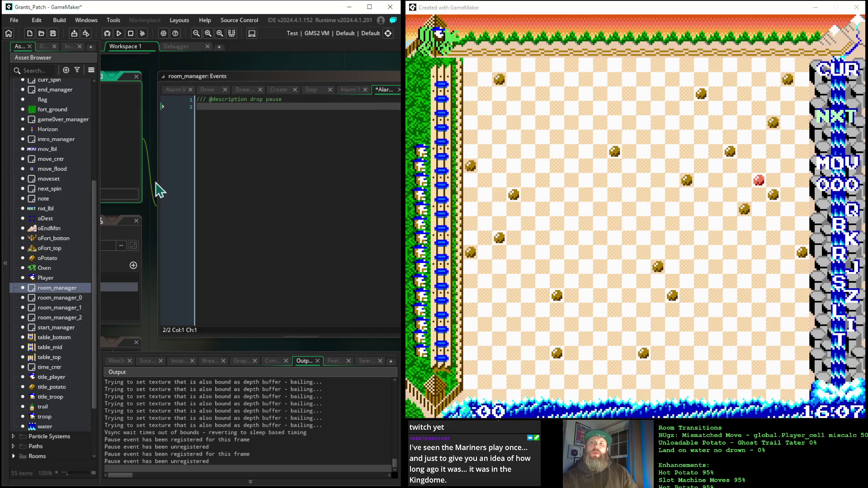
{"action": "mouse_move", "coordinate": [153, 66]}
{"action": "left_mouse_down"}
{"action": "mouse_move", "coordinate": [265, 75]}
{"action": "mouse_move", "coordinate": [115, 59]}
{"action": "left_mouse_up"}
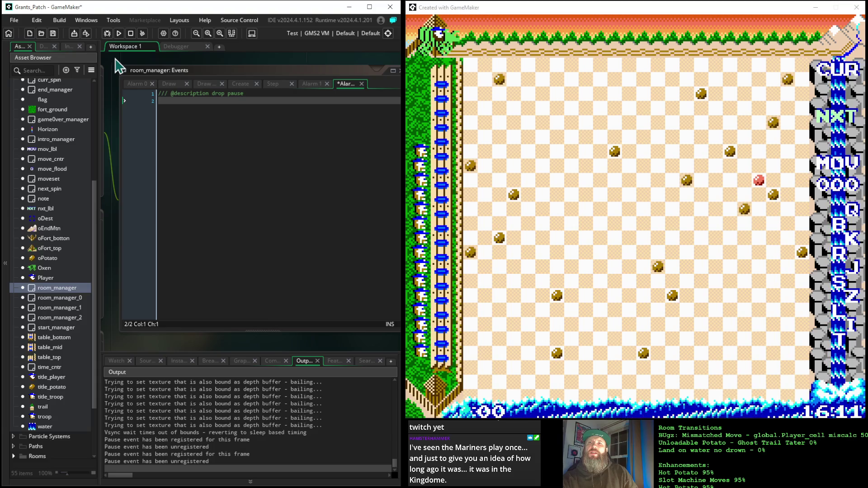
- Select and copy the _load_phase and _unload_phase conditions from room_manager's Step code
{"action": "left_click", "coordinate": [272, 85]}
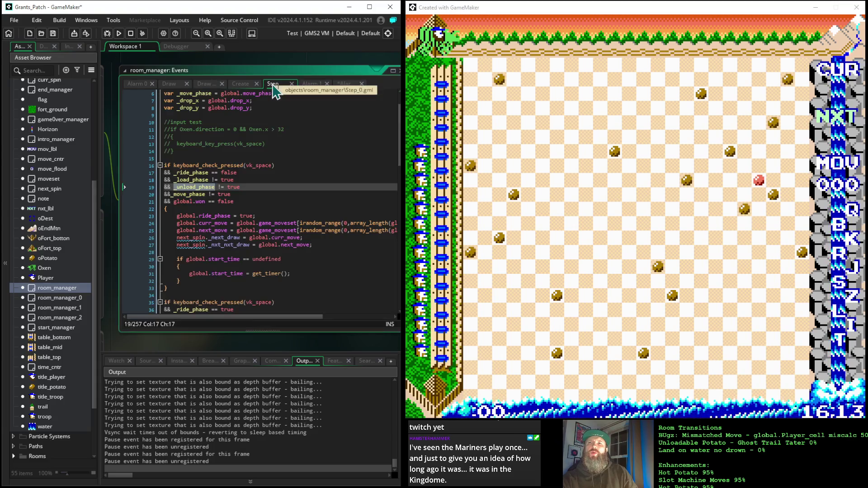
{"action": "left_click", "coordinate": [250, 184]}
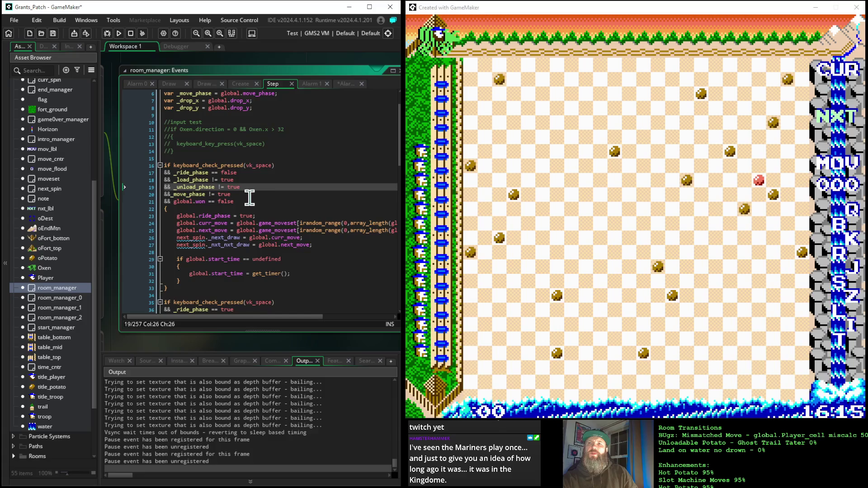
{"action": "left_click_drag", "start_coordinate": [245, 204], "coordinate": [141, 172]}
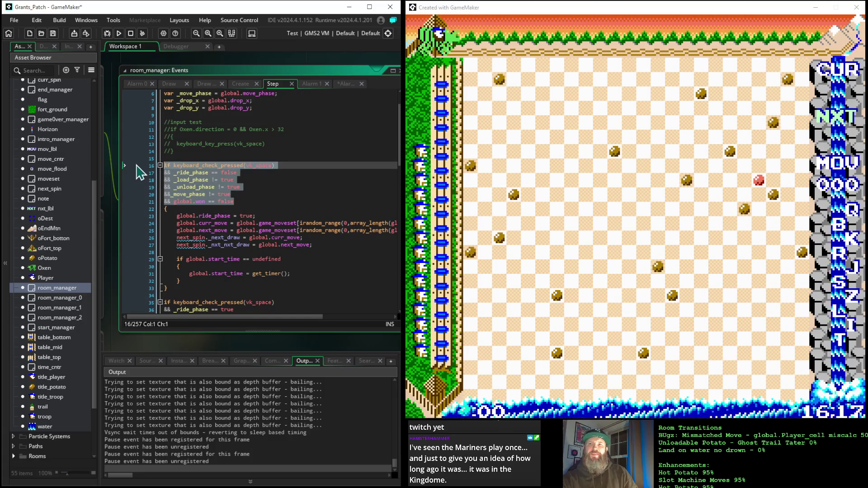
{"action": "left_click", "coordinate": [261, 186]}
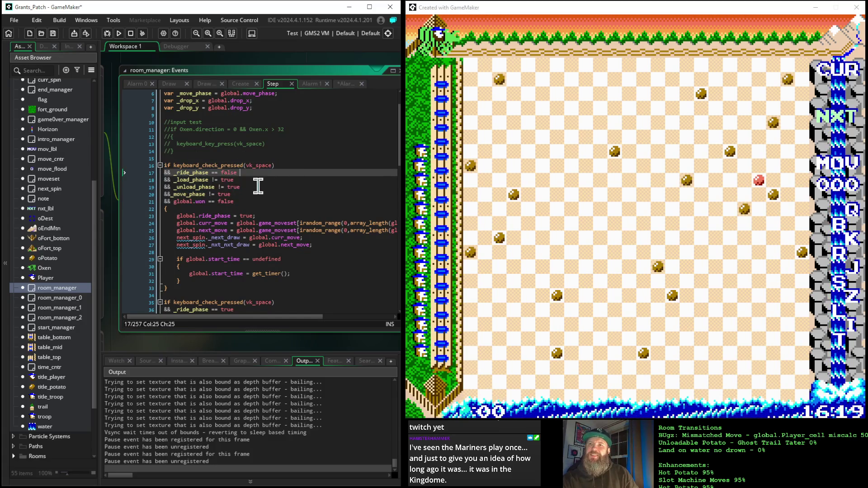
{"action": "left_click_drag", "start_coordinate": [238, 203], "coordinate": [139, 174]}
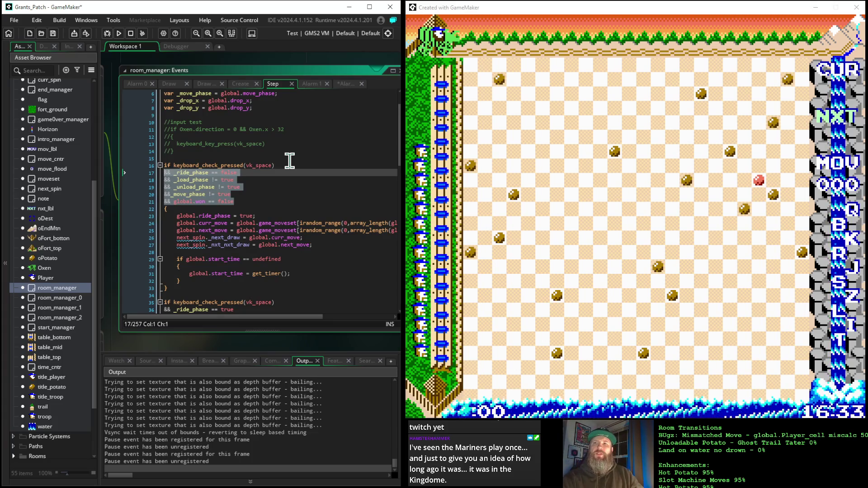
{"action": "left_click", "coordinate": [216, 186]}
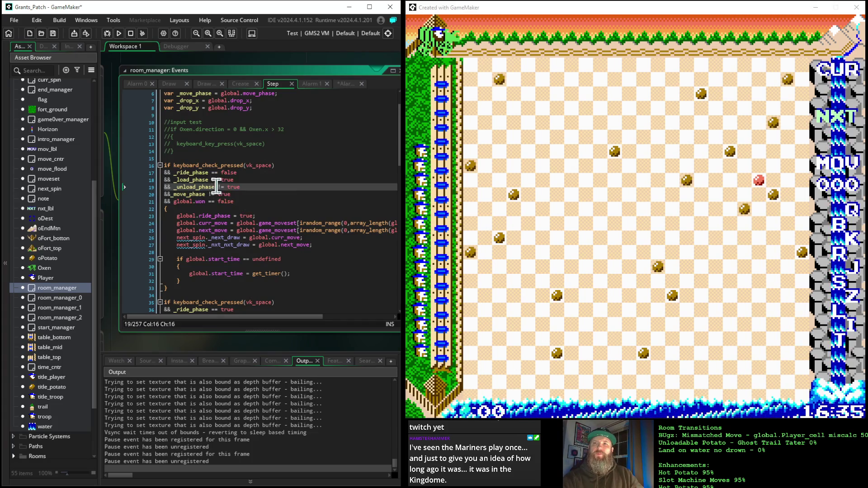
{"action": "left_click_drag", "start_coordinate": [215, 187], "coordinate": [173, 179]}
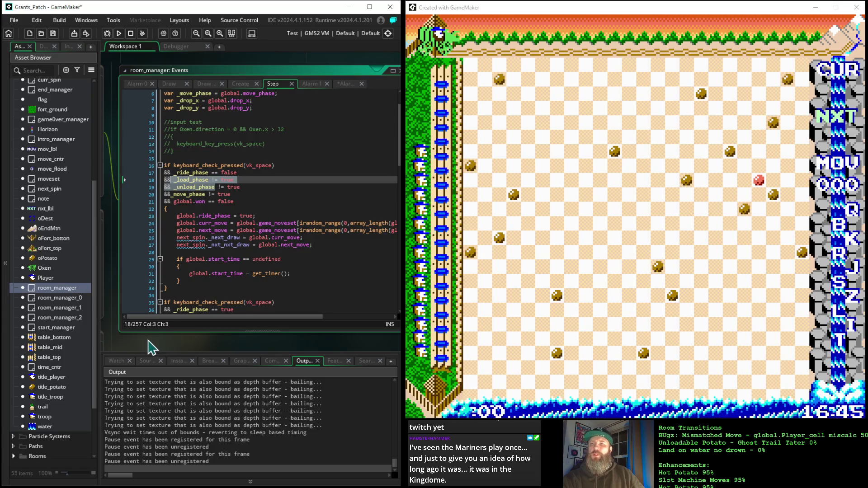
{"action": "mouse_move", "coordinate": [151, 347]}
{"action": "left_mouse_down"}
{"action": "mouse_move", "coordinate": [393, 345]}
{"action": "mouse_move", "coordinate": [18, 341]}
{"action": "left_mouse_up"}
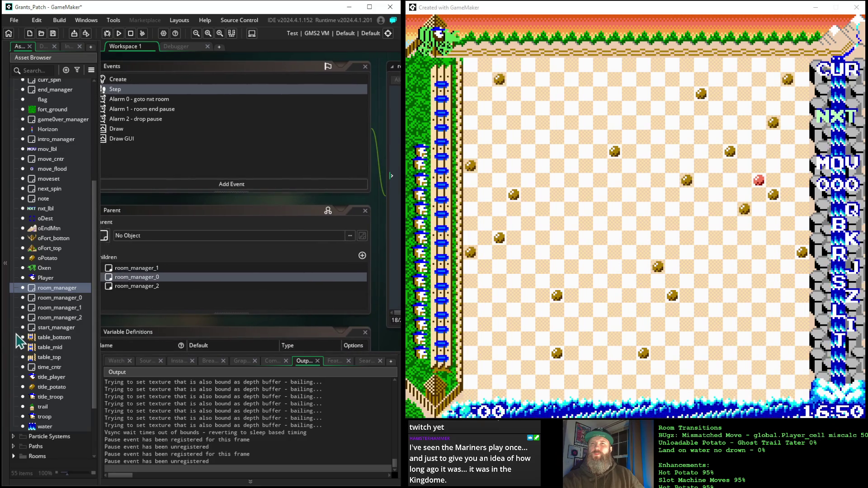
- Open the Alarm 1 room end pause code, with the caret after alarm[0] = 112
{"action": "left_click", "coordinate": [136, 119]}
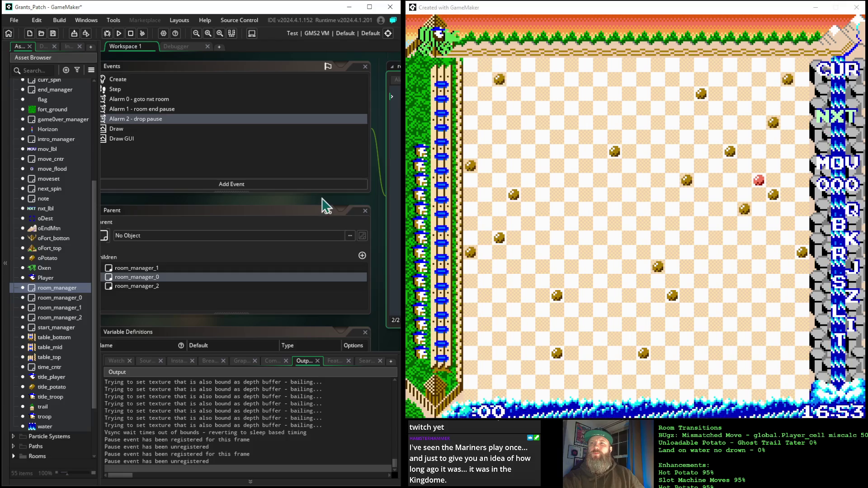
{"action": "left_click", "coordinate": [137, 111]}
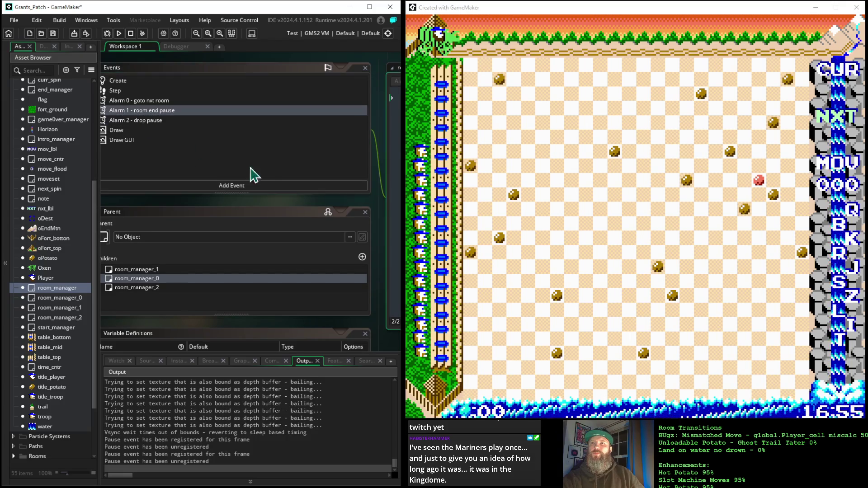
{"action": "left_click_drag", "start_coordinate": [329, 203], "coordinate": [174, 209]}
{"action": "left_click", "coordinate": [318, 104]}
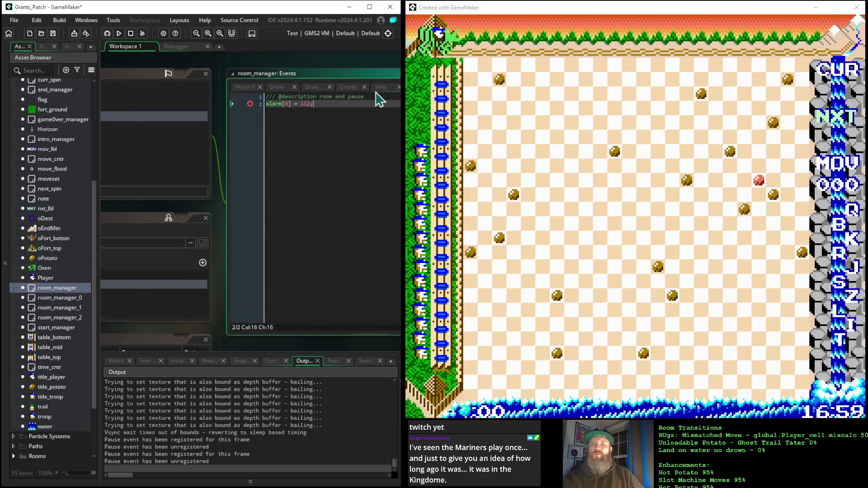
- Paste the conditions below alarm[0] = 112 and edit them into '_load_phase = true;'
{"action": "key", "text": "Return"}
{"action": "key", "text": "ctrl+v"}
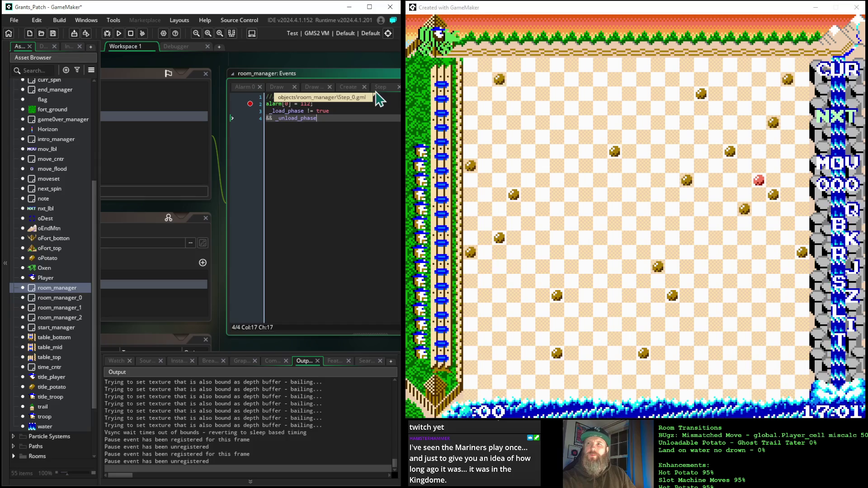
{"action": "left_click", "coordinate": [277, 118]}
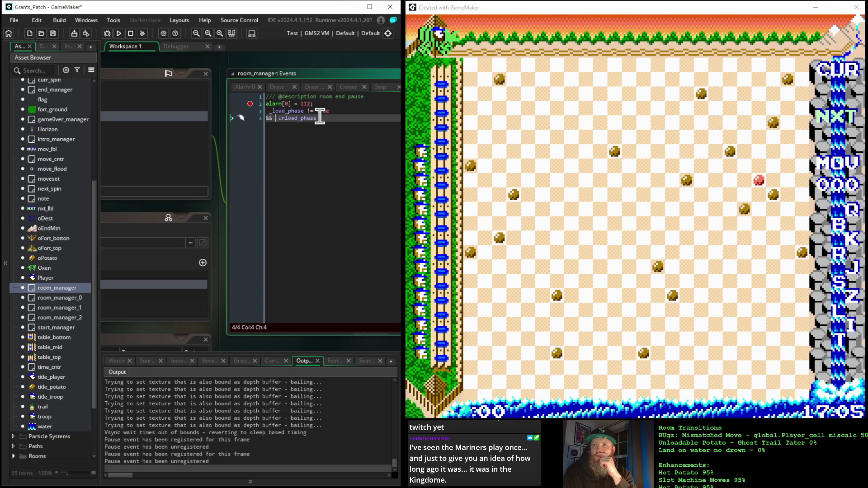
{"action": "left_click_drag", "start_coordinate": [316, 118], "coordinate": [234, 129]}
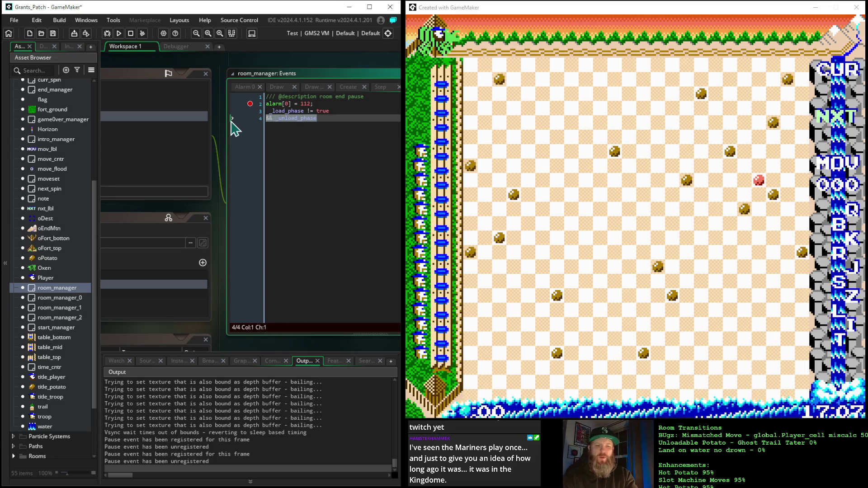
{"action": "left_click", "coordinate": [312, 110]}
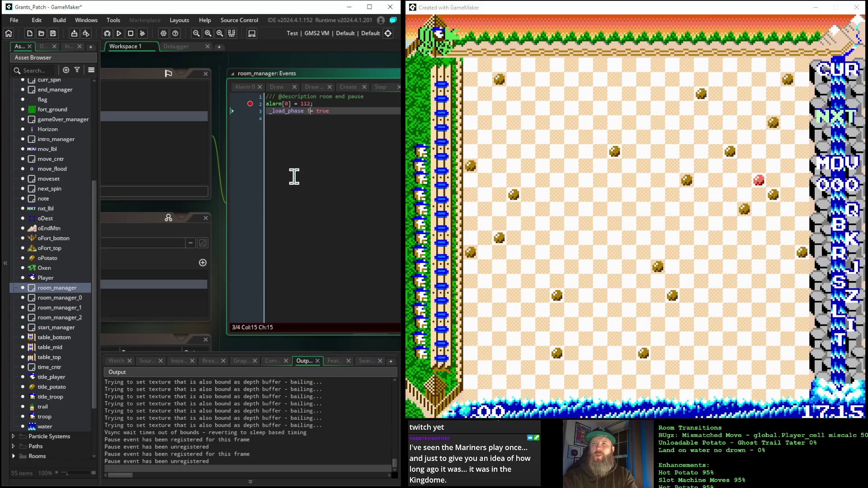
{"action": "key", "text": "BackSpace"}
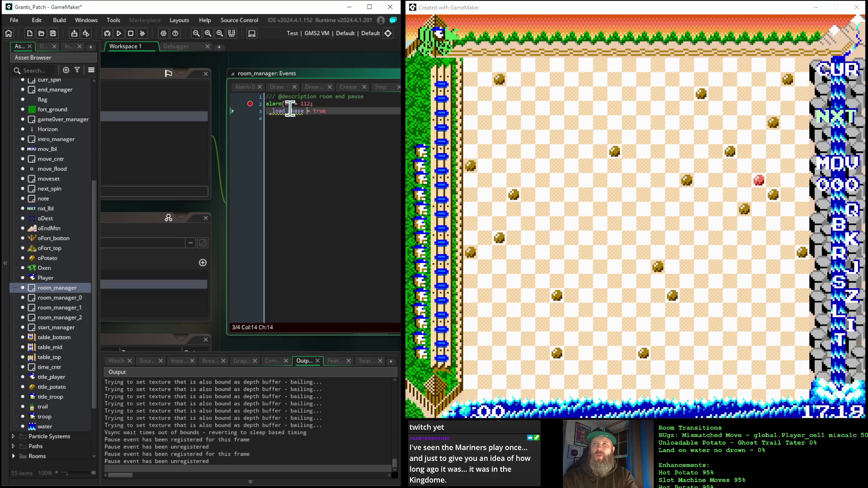
{"action": "key", "text": "Home"}
{"action": "key", "text": "Delete"}
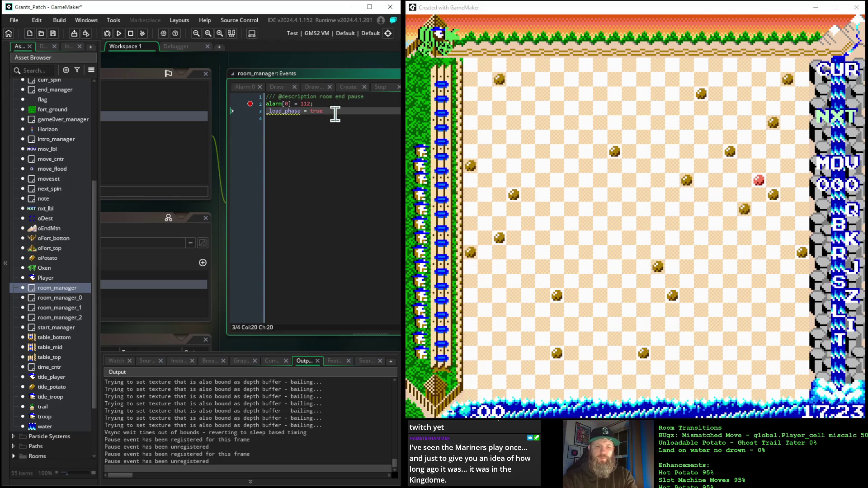
{"action": "type", "text": ";"}
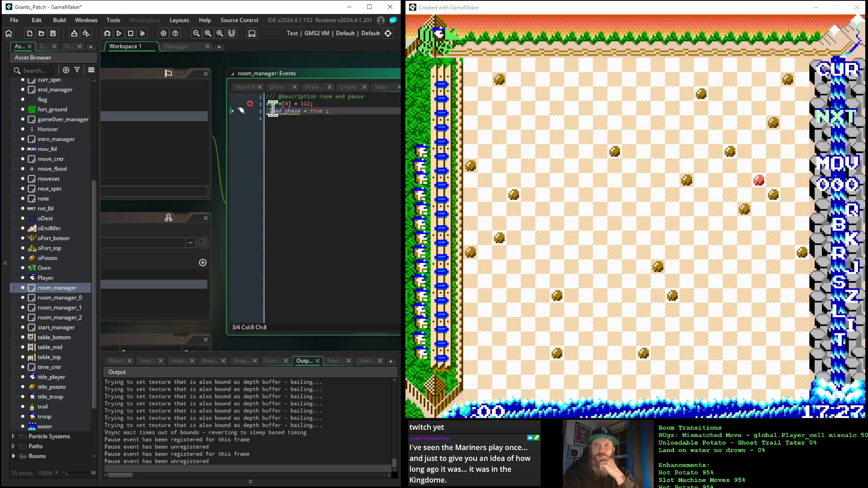
{"action": "mouse_move", "coordinate": [274, 109]}
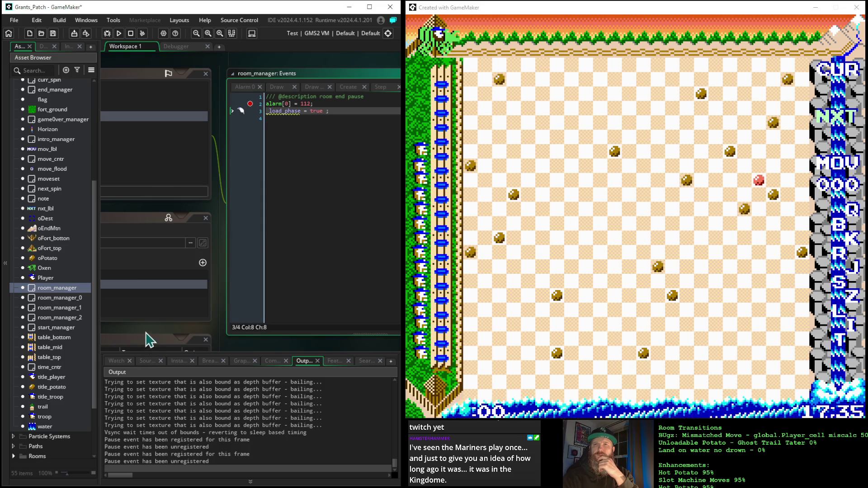
{"action": "mouse_move", "coordinate": [153, 340]}
{"action": "left_mouse_down"}
{"action": "mouse_move", "coordinate": [331, 351]}
{"action": "mouse_move", "coordinate": [290, 322]}
{"action": "mouse_move", "coordinate": [207, 304]}
{"action": "mouse_move", "coordinate": [199, 314]}
{"action": "mouse_move", "coordinate": [207, 325]}
{"action": "mouse_move", "coordinate": [267, 342]}
{"action": "left_mouse_up"}
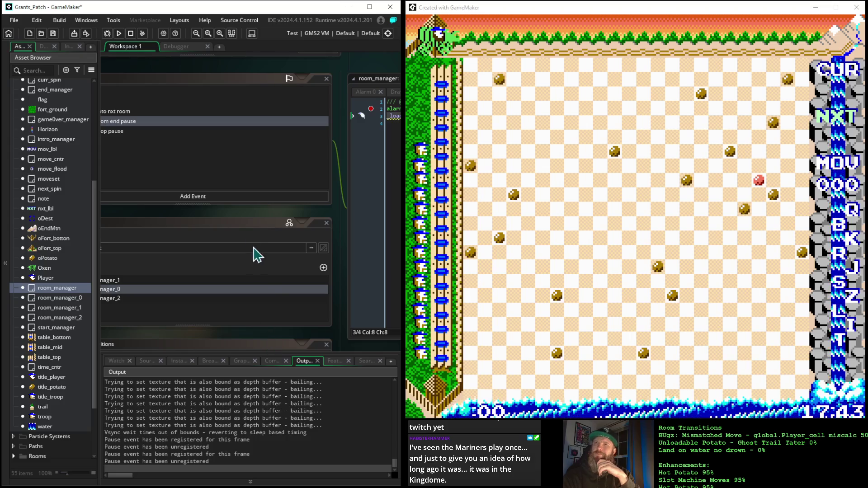
{"action": "left_click", "coordinate": [210, 215]}
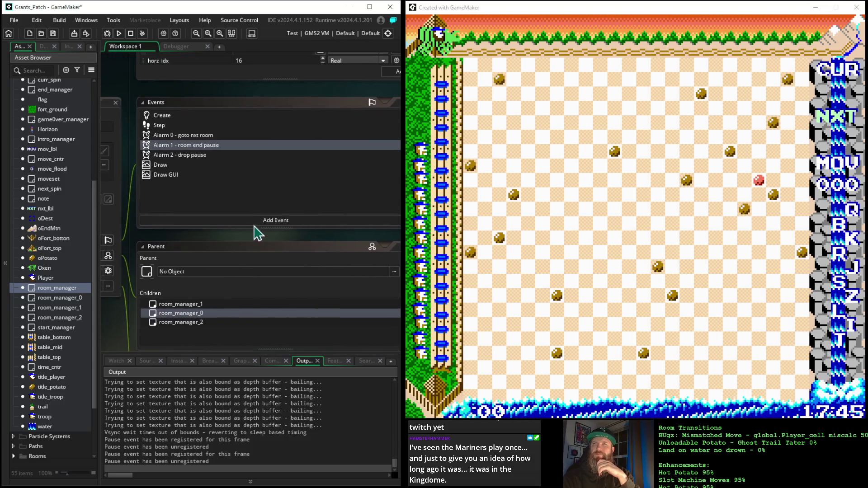
{"action": "left_click", "coordinate": [161, 119]}
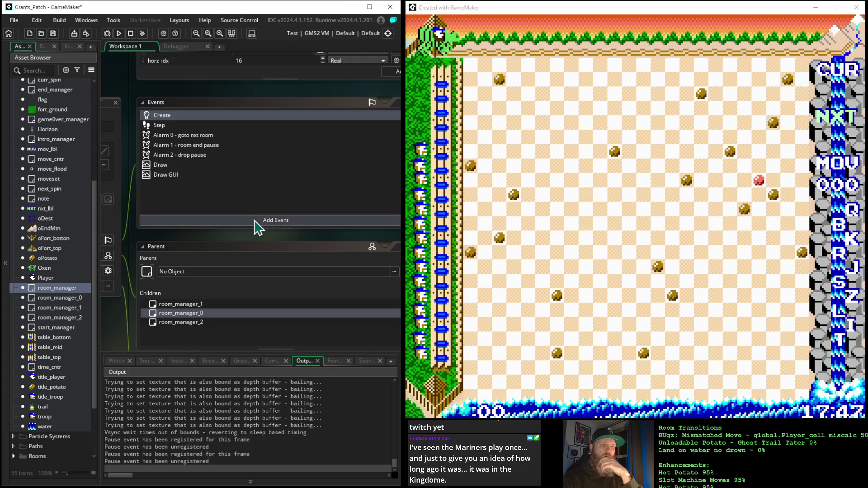
{"action": "mouse_move", "coordinate": [360, 242]}
{"action": "left_mouse_down"}
{"action": "mouse_move", "coordinate": [69, 229]}
{"action": "mouse_move", "coordinate": [68, 205]}
{"action": "left_mouse_up"}
{"action": "key", "text": "Escape"}
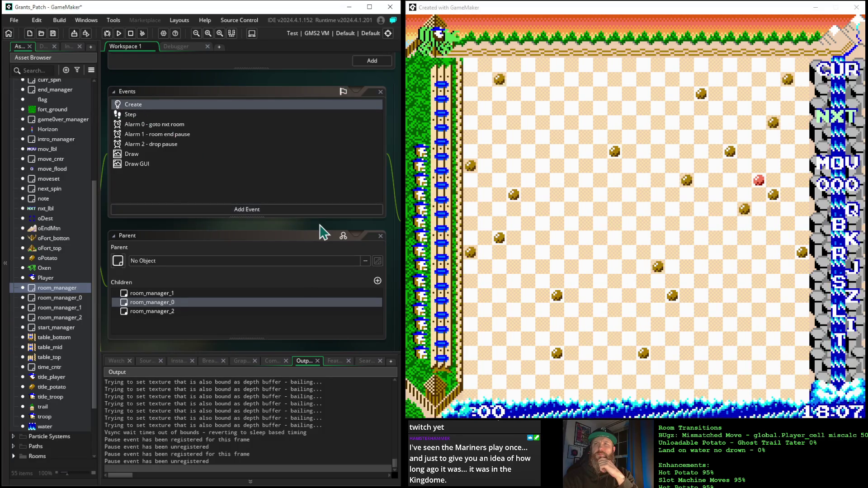
{"action": "mouse_move", "coordinate": [323, 232]}
{"action": "left_mouse_down"}
{"action": "mouse_move", "coordinate": [132, 218]}
{"action": "mouse_move", "coordinate": [253, 238]}
{"action": "mouse_move", "coordinate": [234, 238]}
{"action": "left_mouse_up"}
{"action": "left_click", "coordinate": [151, 155]}
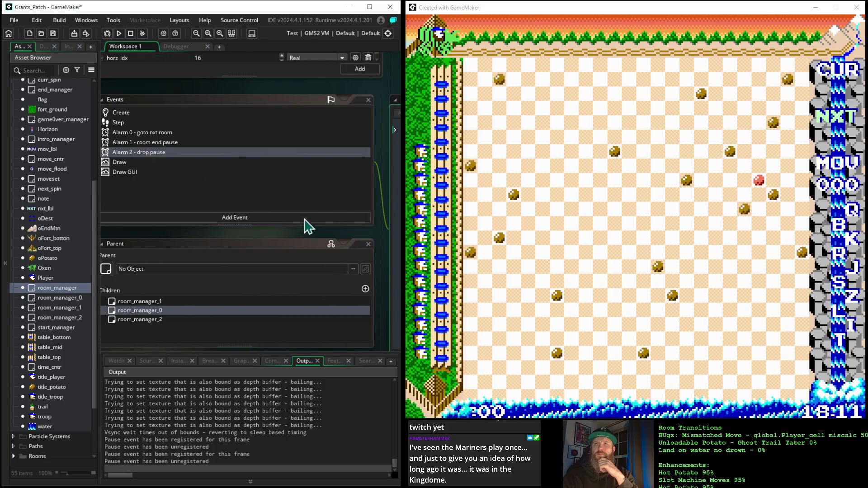
{"action": "left_click_drag", "start_coordinate": [345, 239], "coordinate": [213, 242]}
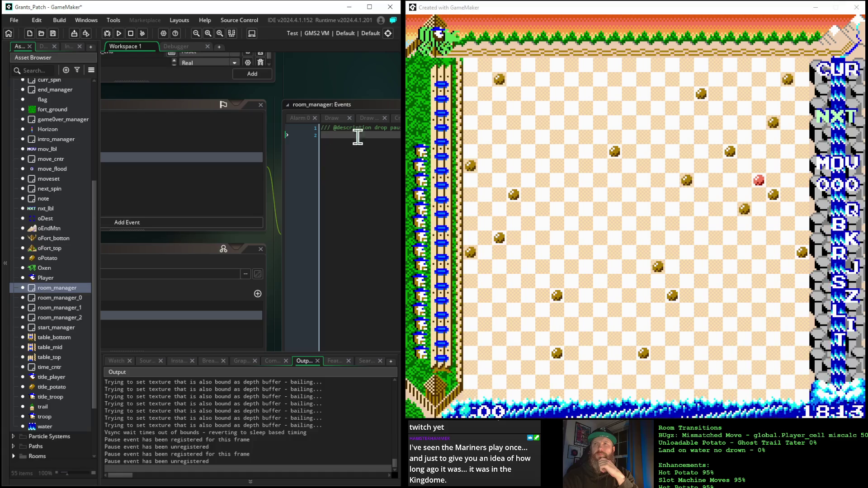
{"action": "left_click_drag", "start_coordinate": [130, 246], "coordinate": [263, 242]}
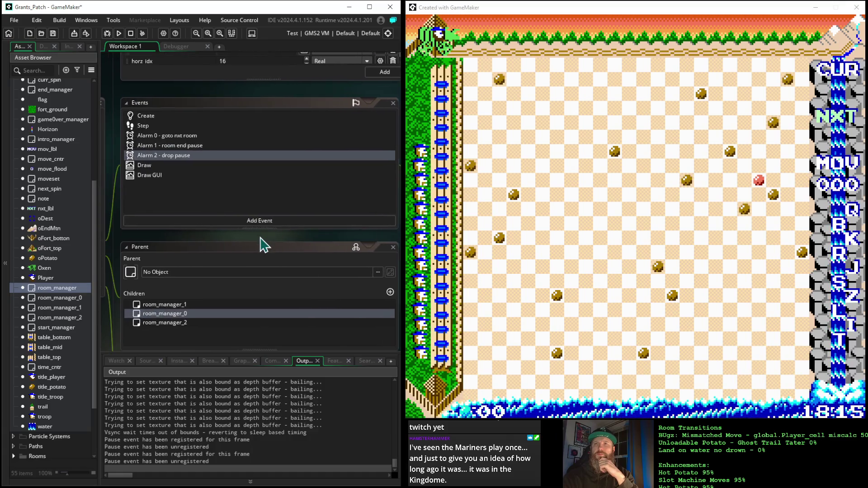
{"action": "left_click", "coordinate": [181, 138]}
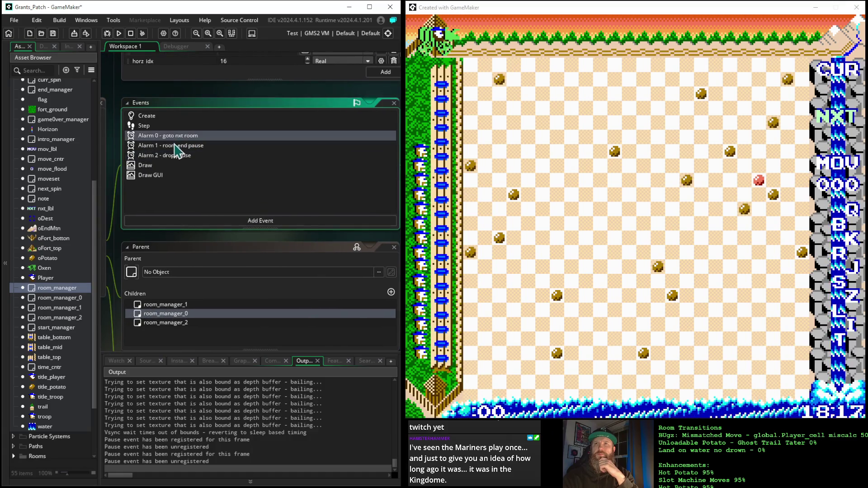
{"action": "left_click", "coordinate": [175, 145]}
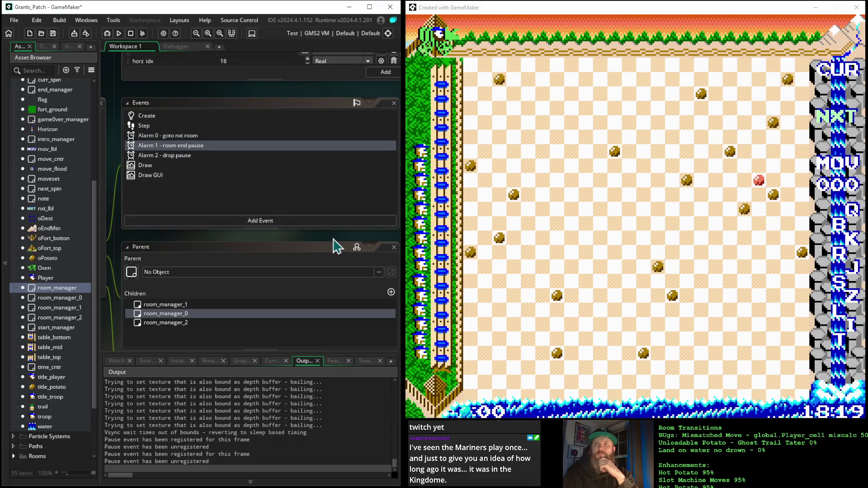
{"action": "left_click_drag", "start_coordinate": [337, 246], "coordinate": [136, 246]}
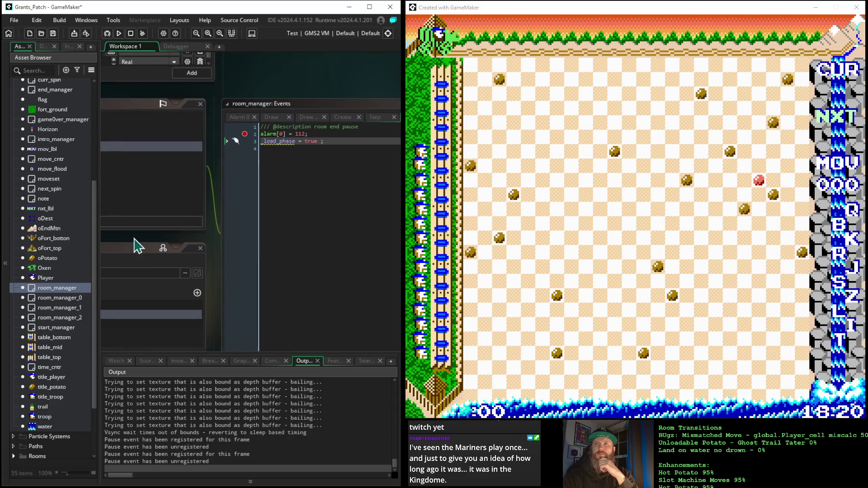
- Change line 3 of Alarm 1 to 'global.load_phase = true;'
{"action": "left_click", "coordinate": [259, 140]}
{"action": "key", "text": "BackSpace"}
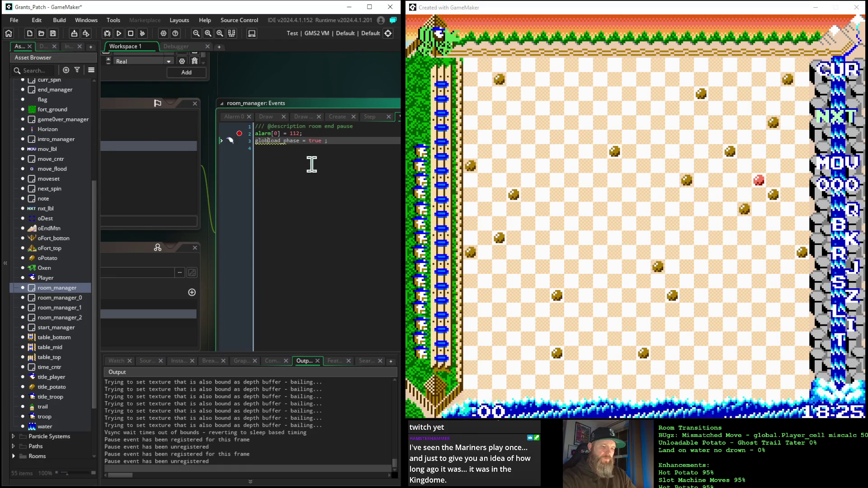
{"action": "type", "text": "al."}
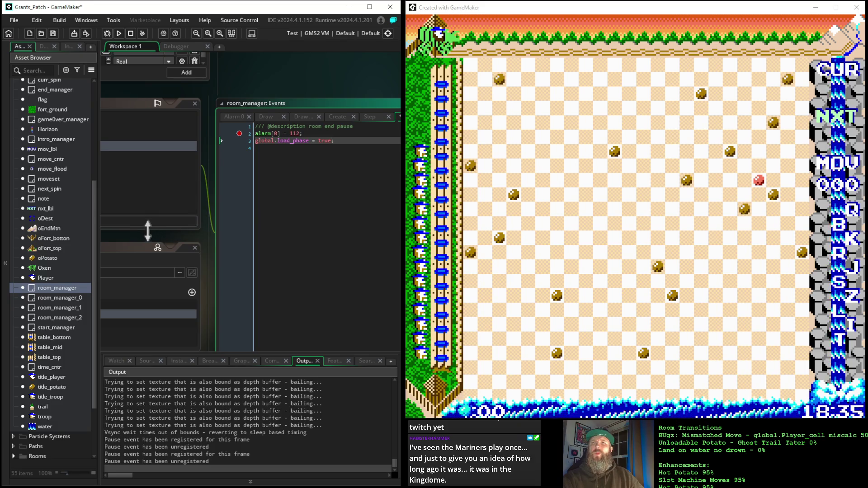
{"action": "left_click_drag", "start_coordinate": [138, 248], "coordinate": [298, 236]}
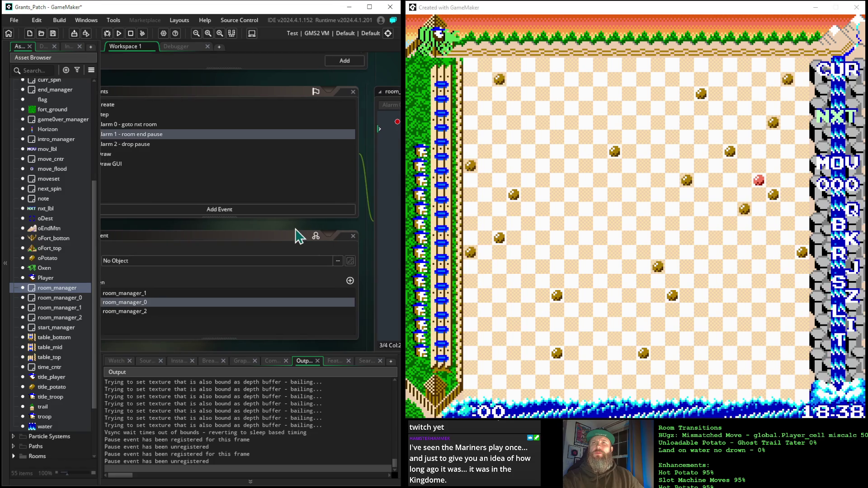
{"action": "left_click", "coordinate": [127, 124]}
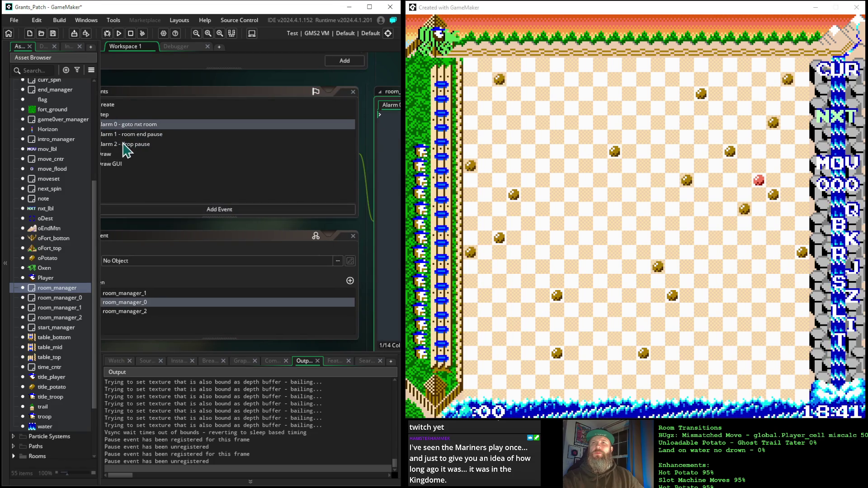
{"action": "left_click", "coordinate": [125, 144]}
{"action": "left_click_drag", "start_coordinate": [313, 224], "coordinate": [170, 221]}
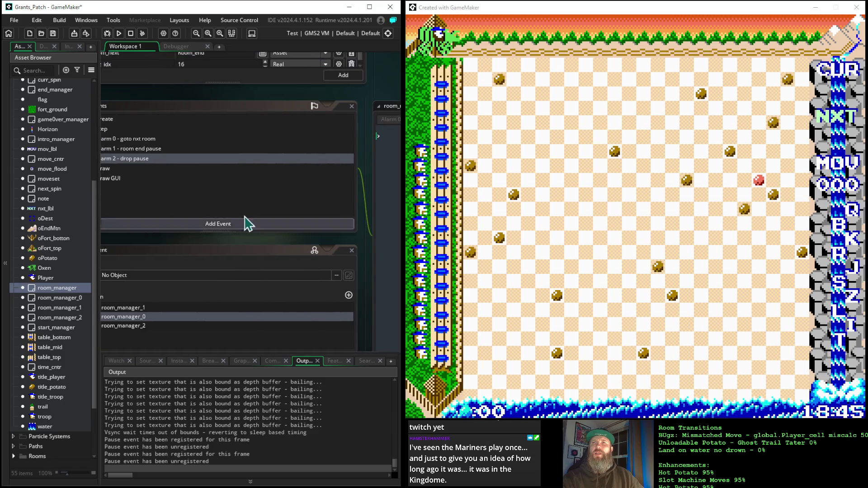
{"action": "left_click", "coordinate": [120, 148]}
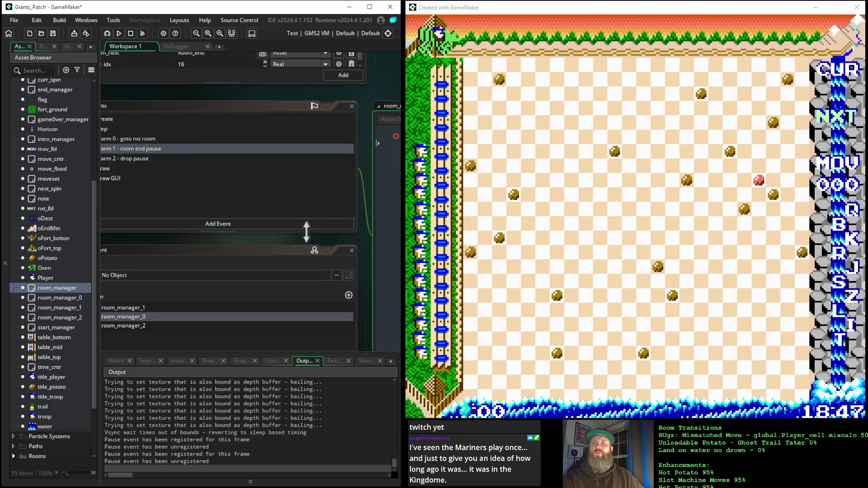
{"action": "left_click_drag", "start_coordinate": [318, 249], "coordinate": [194, 244]}
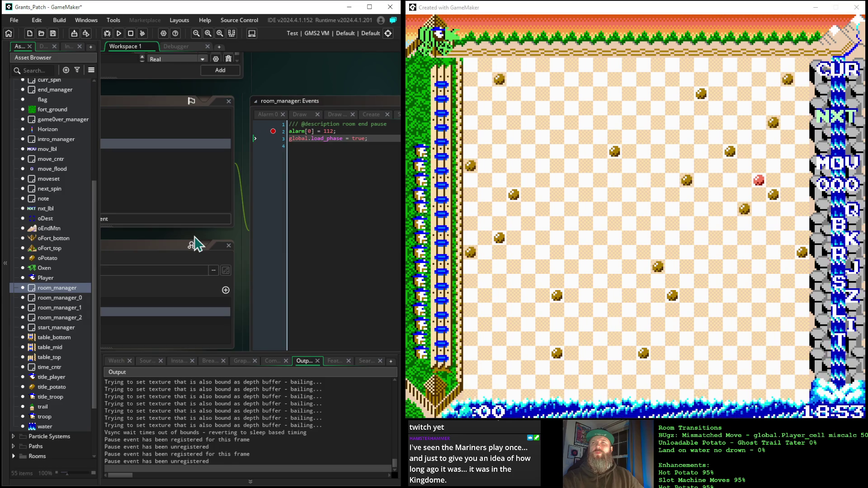
{"action": "mouse_move", "coordinate": [194, 244]}
{"action": "left_mouse_down"}
{"action": "mouse_move", "coordinate": [339, 237]}
{"action": "mouse_move", "coordinate": [77, 223]}
{"action": "mouse_move", "coordinate": [300, 232]}
{"action": "left_mouse_up"}
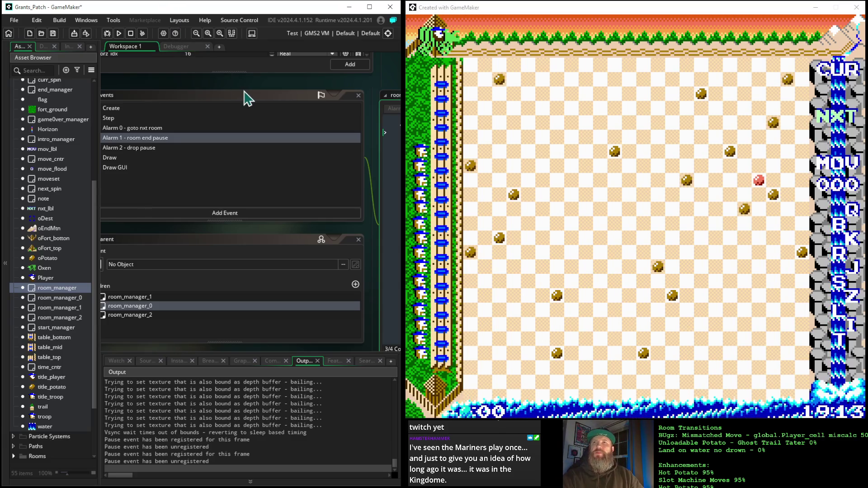
{"action": "left_click_drag", "start_coordinate": [254, 89], "coordinate": [73, 72]}
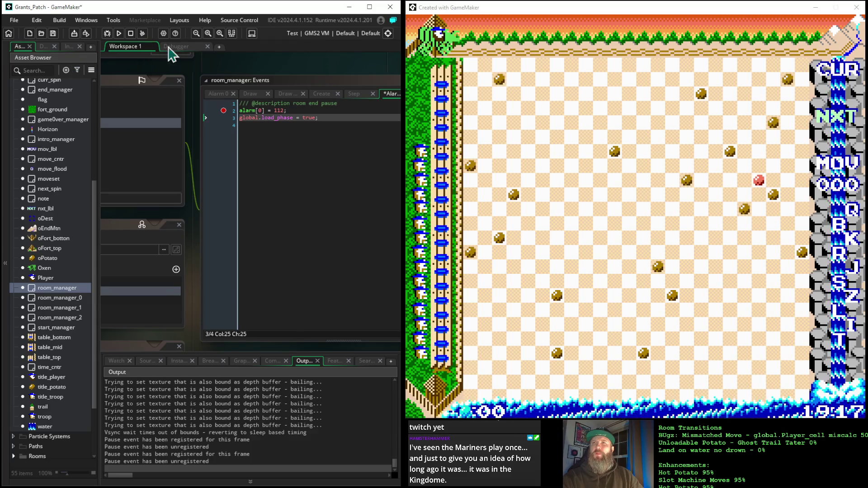
{"action": "mouse_move", "coordinate": [260, 70]}
{"action": "left_mouse_down"}
{"action": "mouse_move", "coordinate": [205, 81]}
{"action": "mouse_move", "coordinate": [184, 74]}
{"action": "mouse_move", "coordinate": [185, 61]}
{"action": "left_mouse_up"}
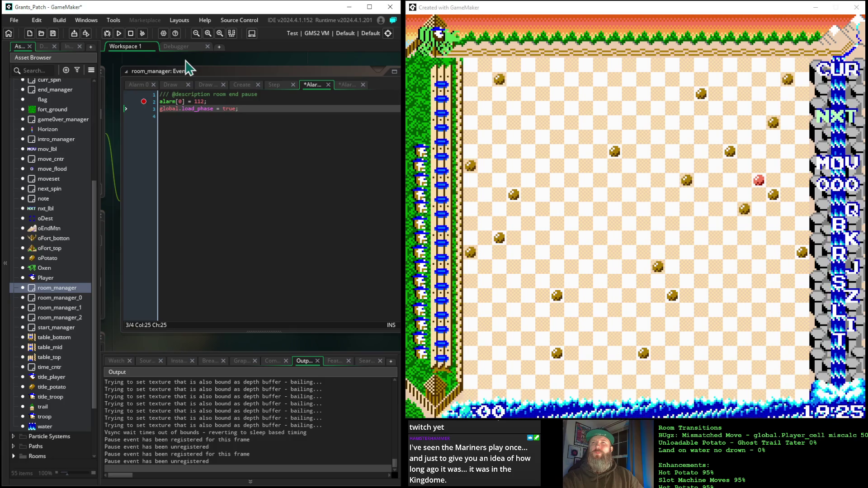
{"action": "mouse_move", "coordinate": [232, 74]}
{"action": "left_mouse_down"}
{"action": "mouse_move", "coordinate": [321, 59]}
{"action": "mouse_move", "coordinate": [357, 66]}
{"action": "mouse_move", "coordinate": [353, 59]}
{"action": "mouse_move", "coordinate": [304, 77]}
{"action": "mouse_move", "coordinate": [234, 73]}
{"action": "left_mouse_up"}
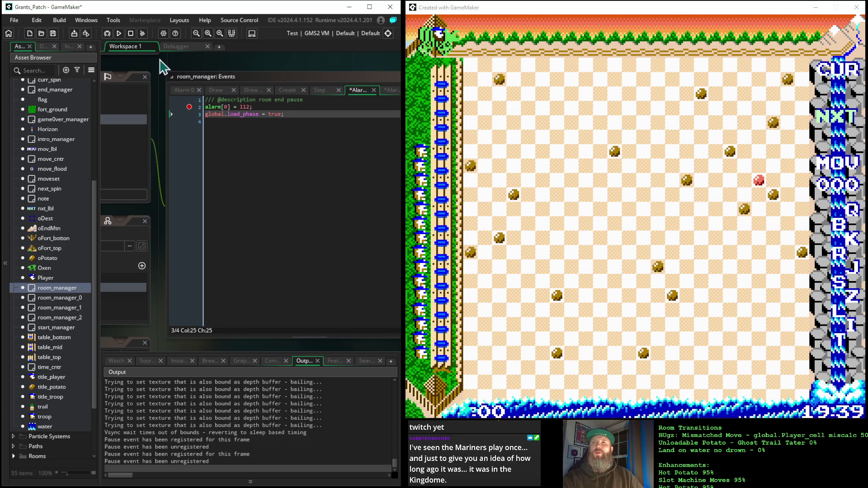
{"action": "mouse_move", "coordinate": [158, 60]}
{"action": "left_mouse_down"}
{"action": "mouse_move", "coordinate": [226, 56]}
{"action": "mouse_move", "coordinate": [288, 69]}
{"action": "left_mouse_up"}
{"action": "mouse_move", "coordinate": [153, 65]}
{"action": "left_mouse_down"}
{"action": "mouse_move", "coordinate": [203, 68]}
{"action": "mouse_move", "coordinate": [143, 72]}
{"action": "mouse_move", "coordinate": [231, 70]}
{"action": "left_mouse_up"}
{"action": "left_click", "coordinate": [119, 34]}
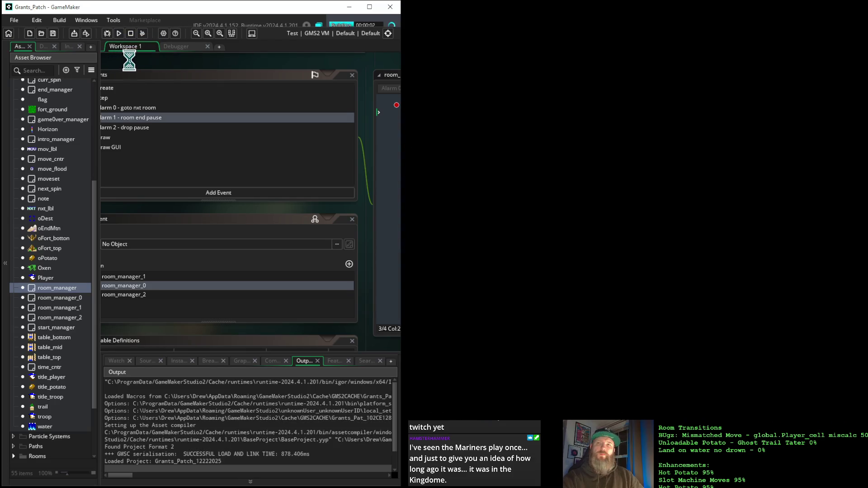
- Rebuild and run the game, then focus its window as it plays into the potato-field level
{"action": "mouse_move", "coordinate": [130, 60]}
{"action": "left_mouse_down"}
{"action": "mouse_move", "coordinate": [322, 74]}
{"action": "mouse_move", "coordinate": [254, 68]}
{"action": "mouse_move", "coordinate": [275, 66]}
{"action": "left_mouse_up"}
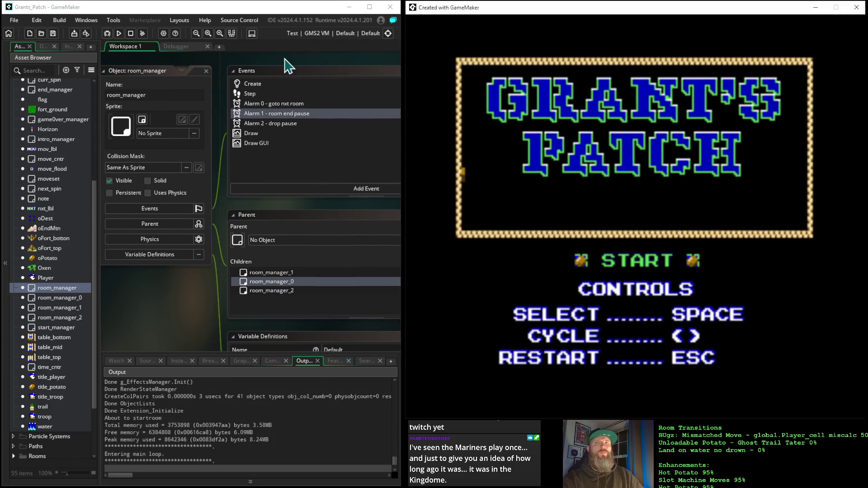
{"action": "left_click_drag", "start_coordinate": [441, 4], "coordinate": [441, 4]}
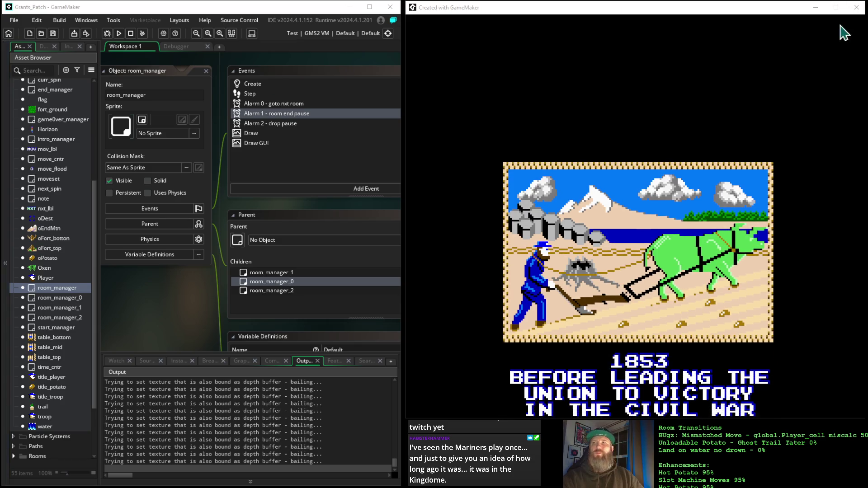
{"action": "left_click", "coordinate": [611, 10]}
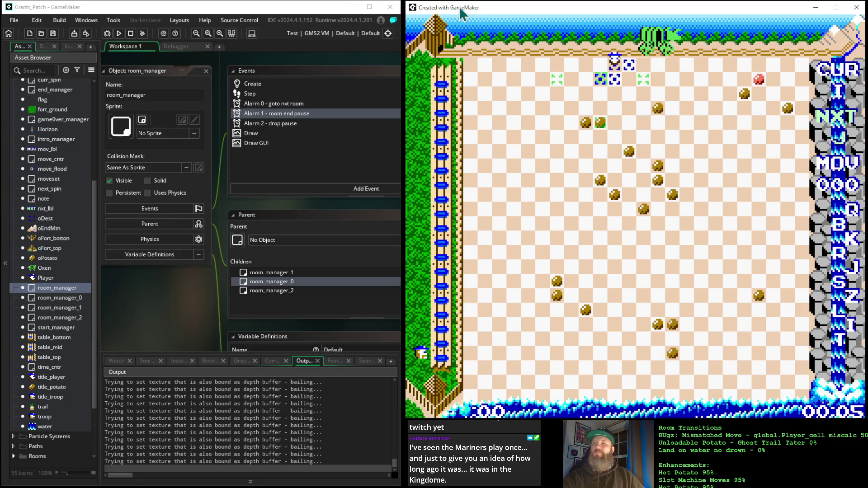
- Steer the player piece down, left along the top, down two rows, then back up
{"action": "key", "text": "Down"}
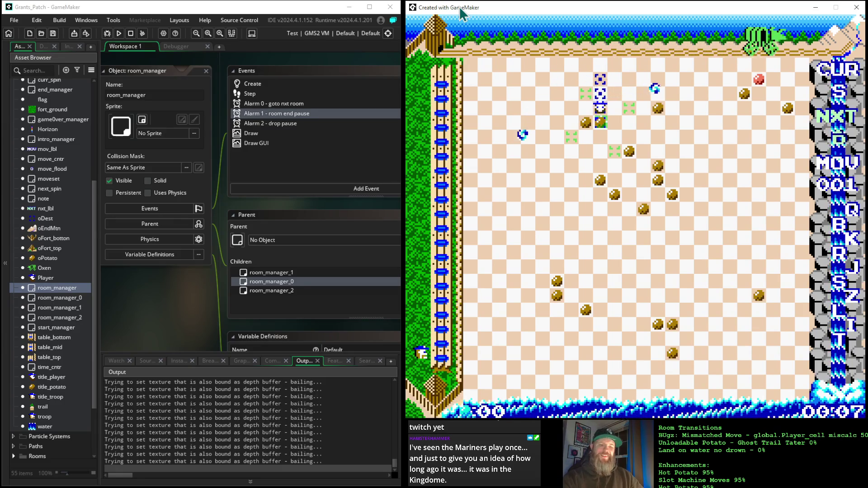
{"action": "key", "text": "Left"}
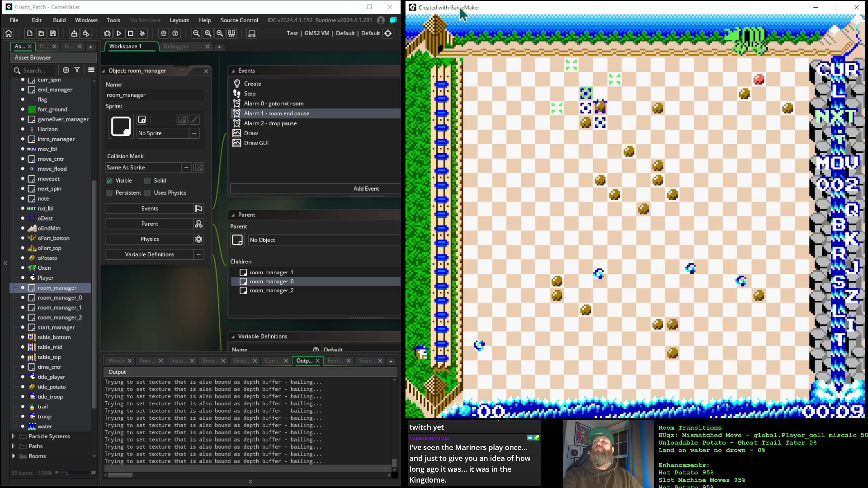
{"action": "key", "text": "Up"}
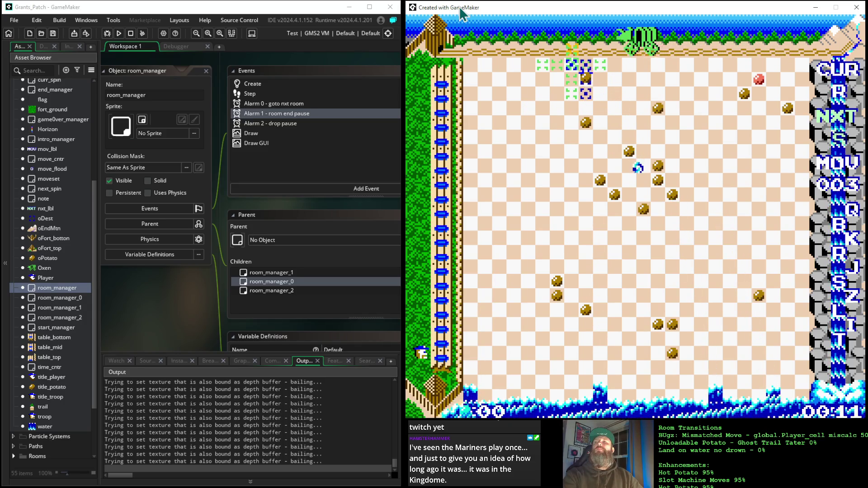
{"action": "key", "text": "Left"}
{"action": "key", "text": "Left"}
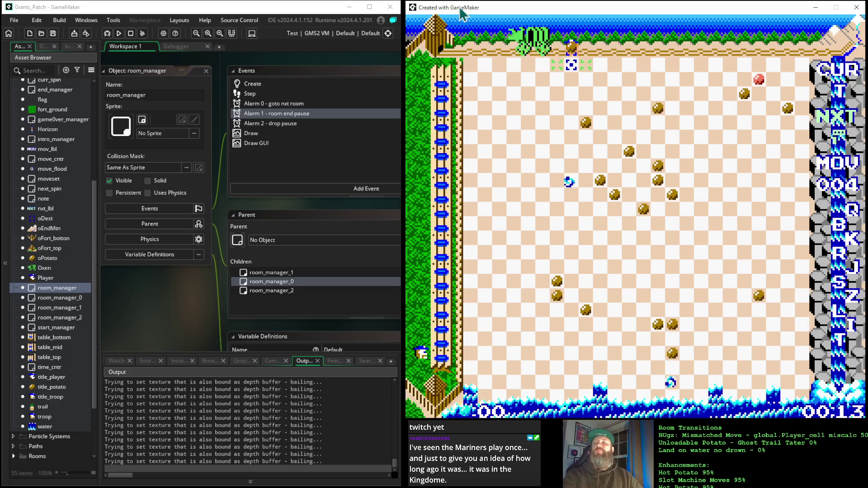
{"action": "key", "text": "Down"}
{"action": "key", "text": "Down"}
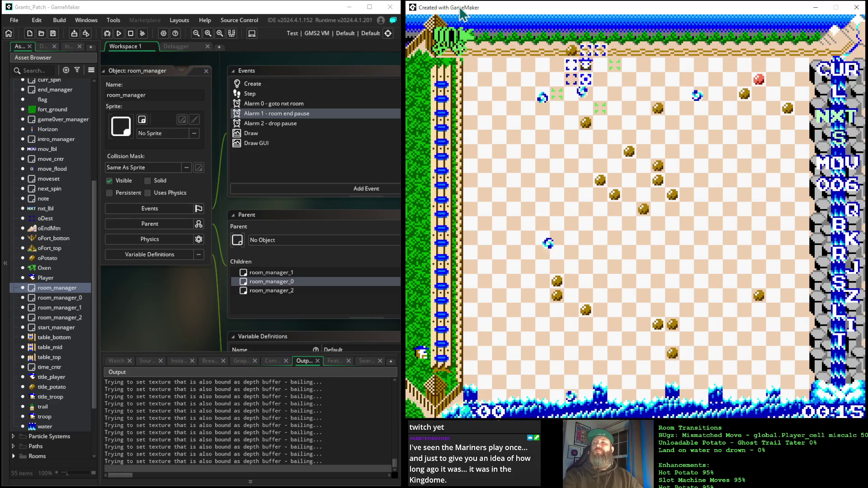
{"action": "key", "text": "Down"}
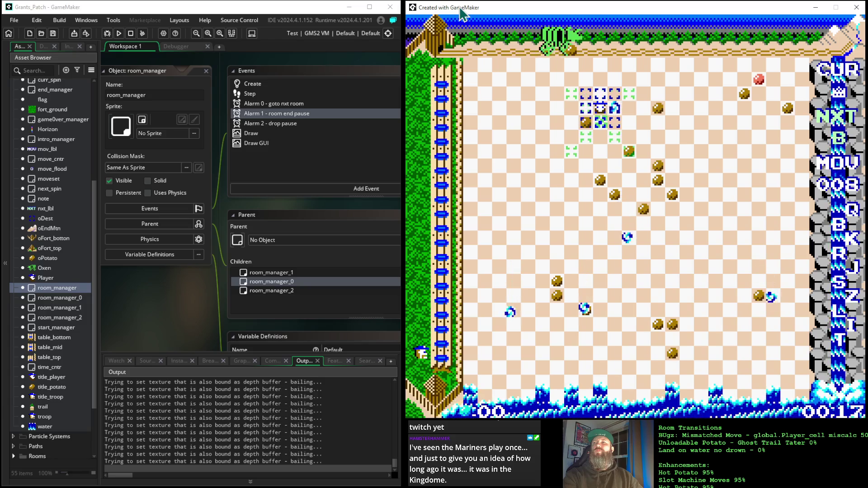
{"action": "key", "text": "Up"}
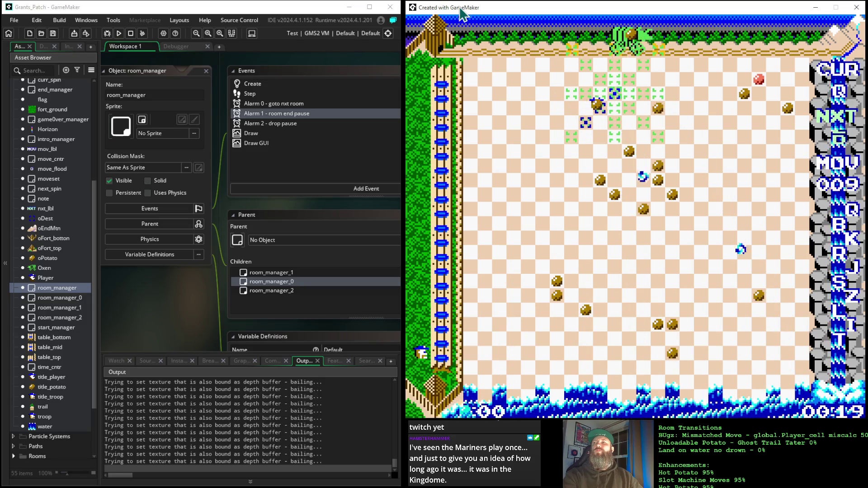
{"action": "key", "text": "Up"}
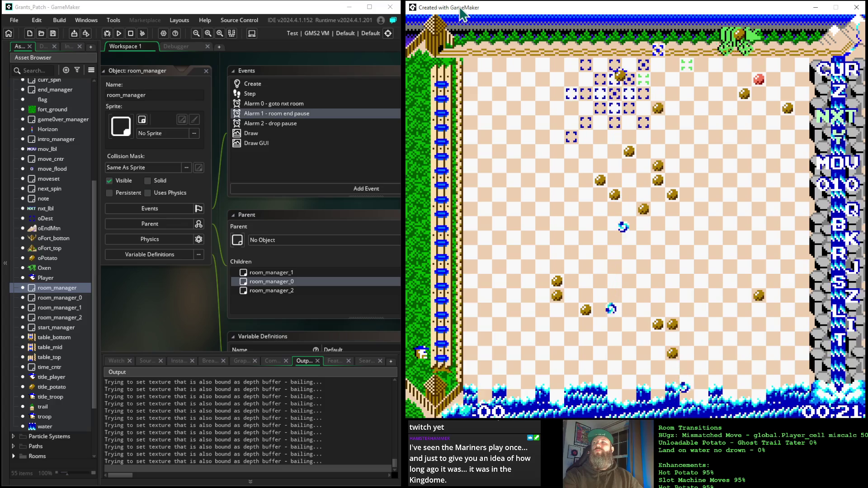
- Slide the piece right along the top, then jump it left and onto the top row
{"action": "key", "text": "Right"}
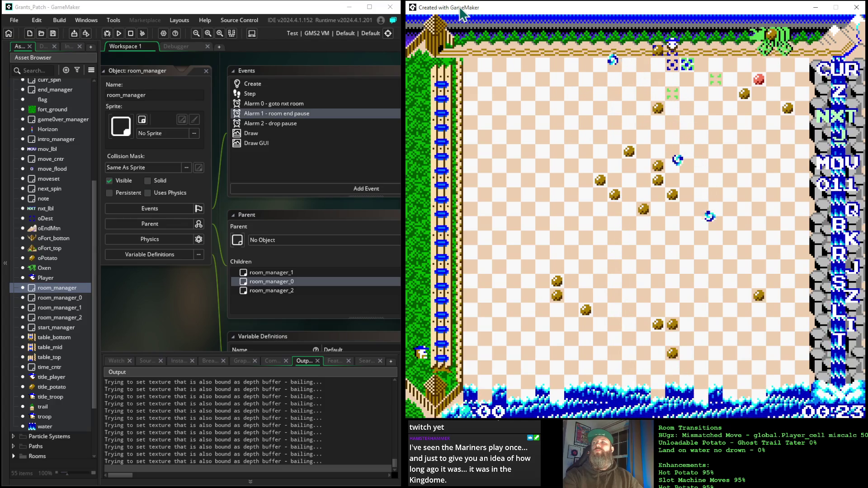
{"action": "key", "text": "Right"}
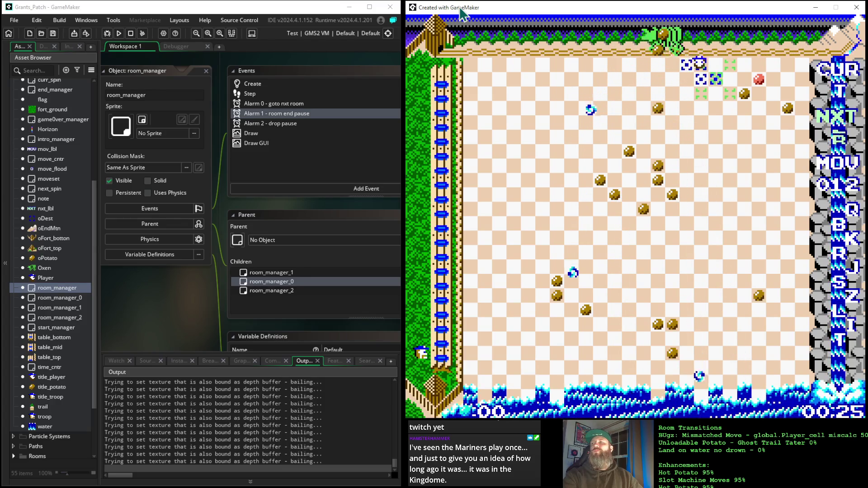
{"action": "key", "text": "Right"}
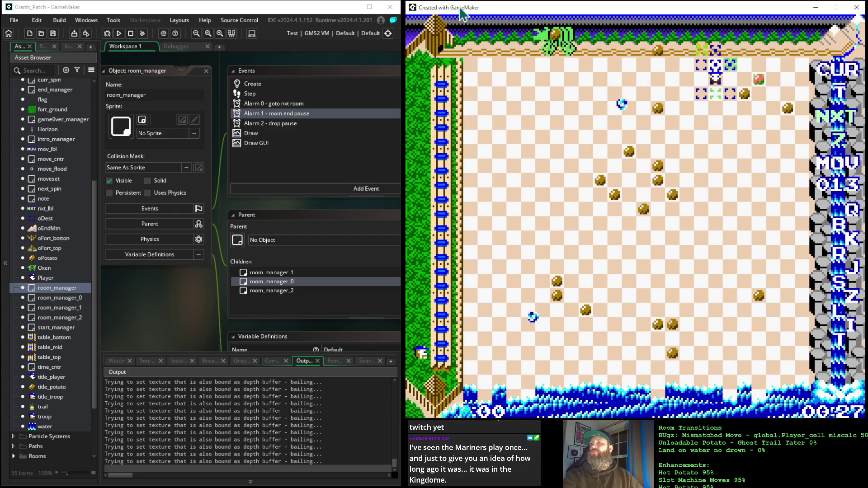
{"action": "key", "text": "Right"}
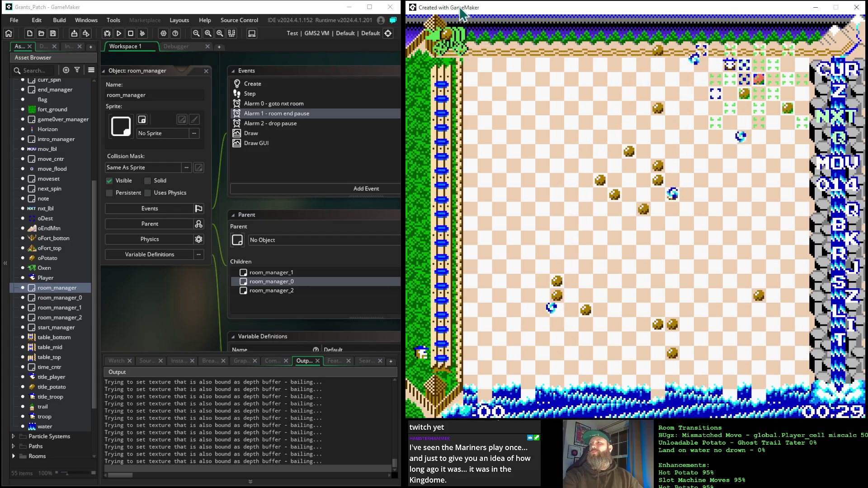
{"action": "key", "text": "Right"}
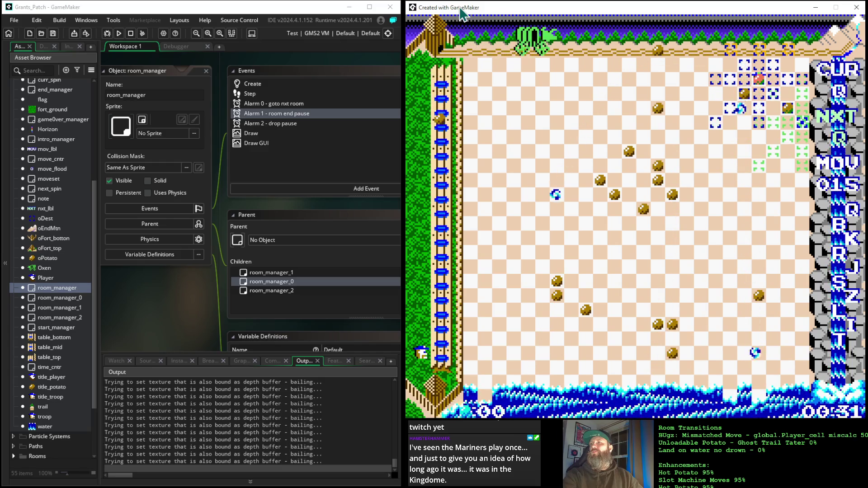
{"action": "key", "text": "Left"}
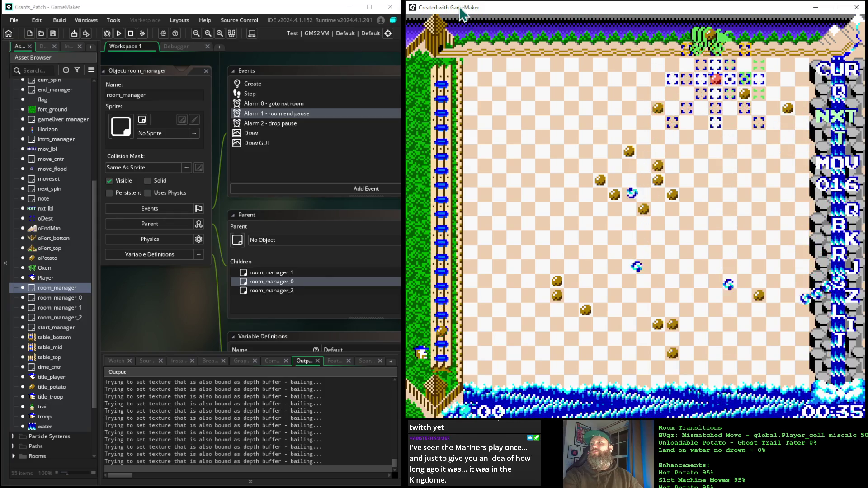
{"action": "key", "text": "Up"}
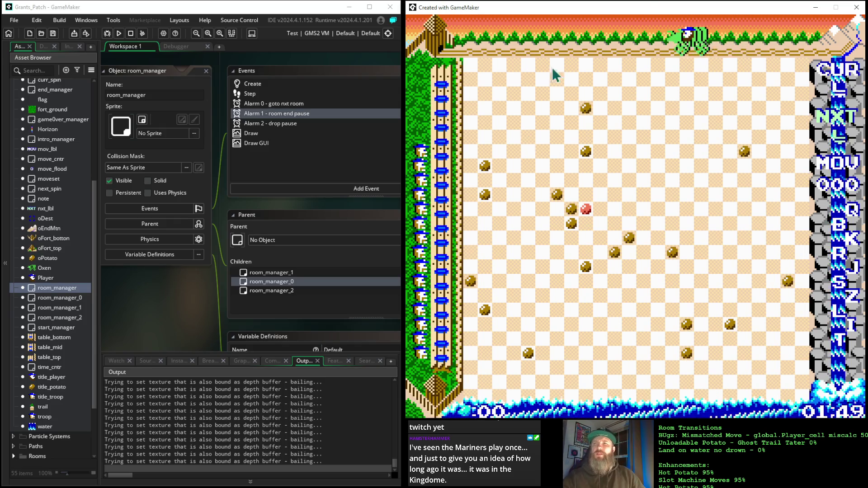
- Pan the workspace until room_manager's Alarm 1 code and its event tabs are fully visible
{"action": "left_click_drag", "start_coordinate": [333, 207], "coordinate": [198, 224]}
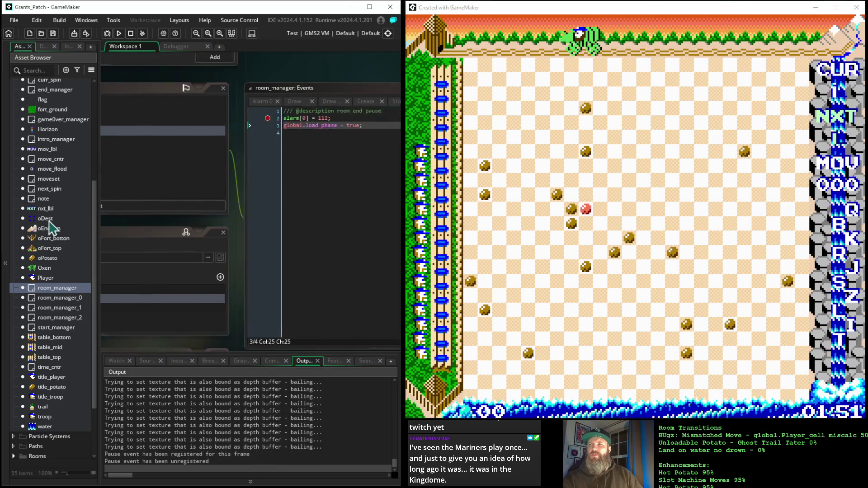
{"action": "left_click_drag", "start_coordinate": [94, 225], "coordinate": [107, 213]}
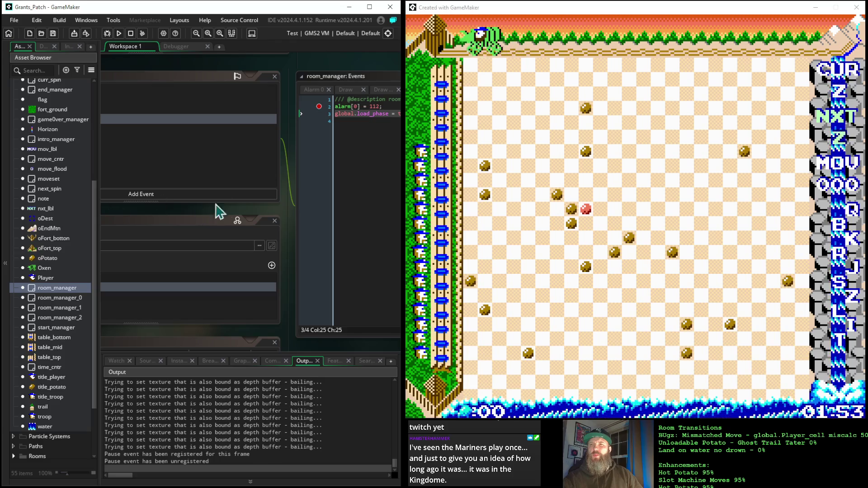
{"action": "mouse_move", "coordinate": [286, 209]}
{"action": "left_mouse_down"}
{"action": "mouse_move", "coordinate": [273, 219]}
{"action": "mouse_move", "coordinate": [229, 208]}
{"action": "mouse_move", "coordinate": [149, 221]}
{"action": "mouse_move", "coordinate": [120, 210]}
{"action": "left_mouse_up"}
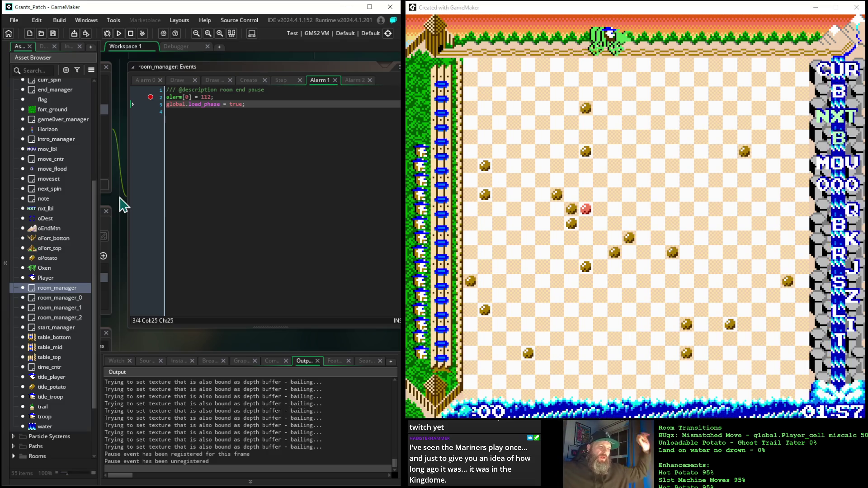